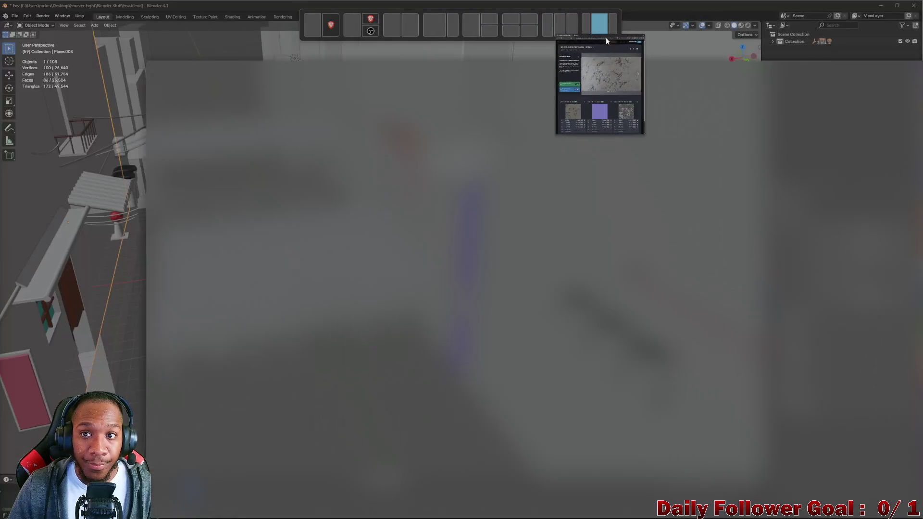
# Bring forward the textures.com download page for Old Worn Chipped Painted Metal PBR0496 and review its maps.
pyautogui.click(606, 36)
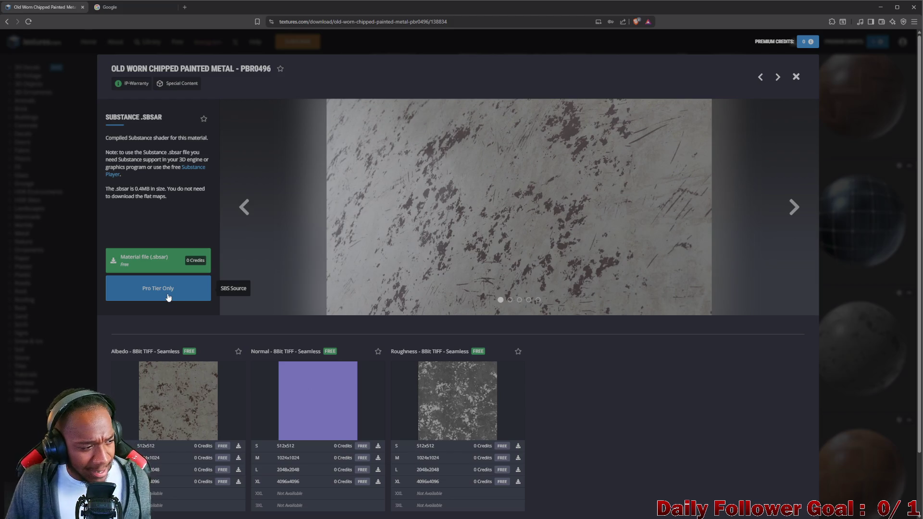
pyautogui.moveTo(198, 371)
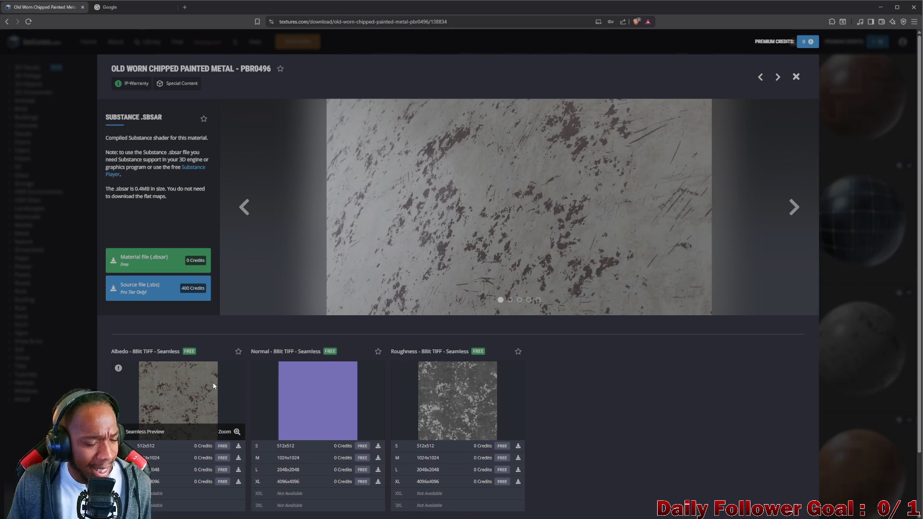
# Download the free 512x512 Albedo, Normal and Roughness maps of the chipped painted metal.
pyautogui.click(223, 446)
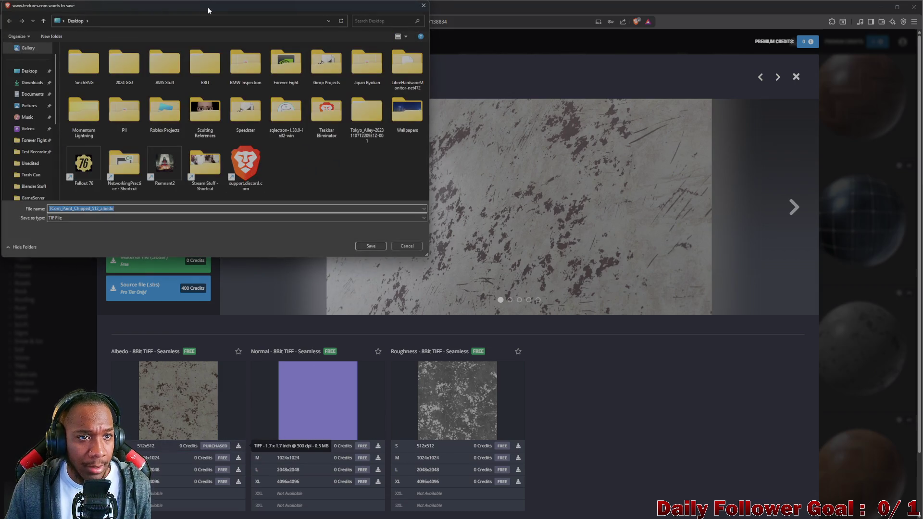
pyautogui.press('Return')
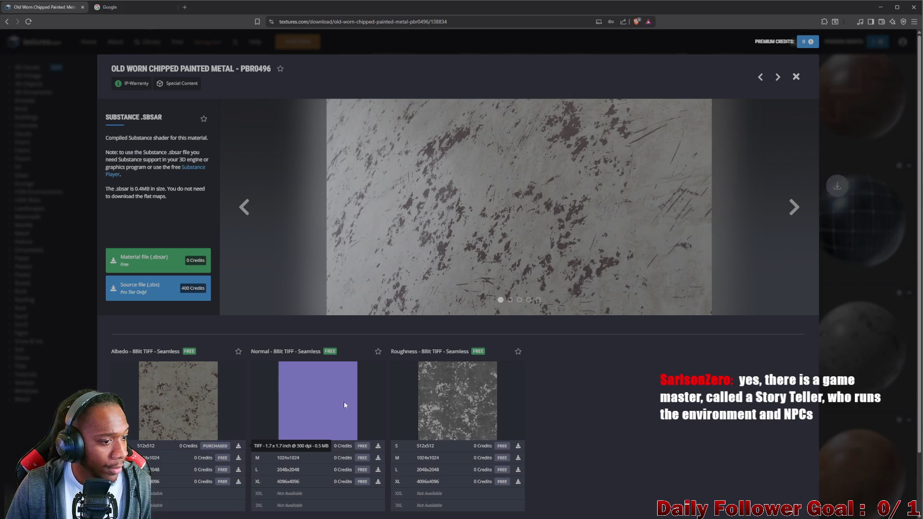
pyautogui.click(378, 445)
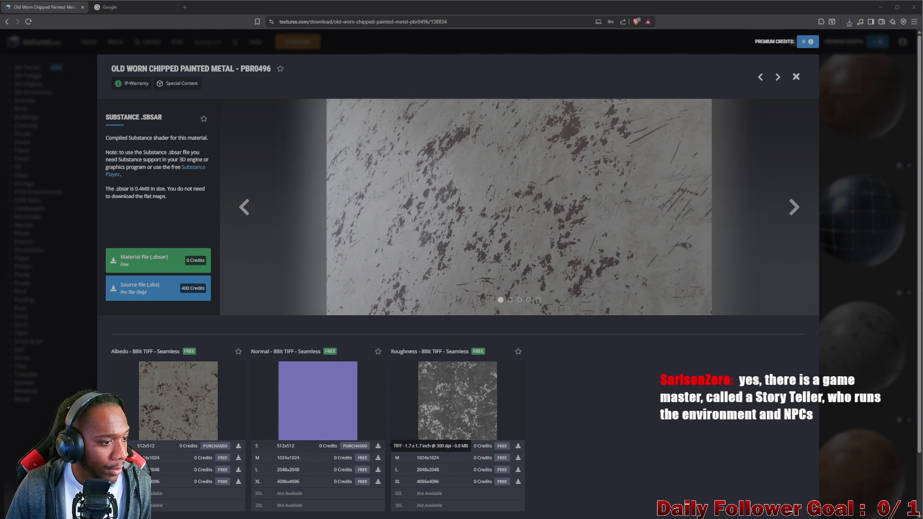
pyautogui.click(518, 445)
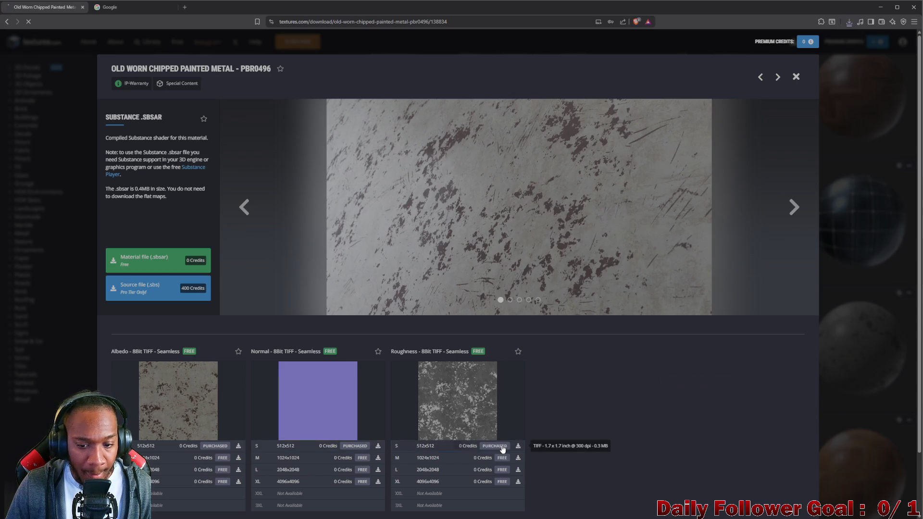
# Close the download page, minimize the browser and switch to the Unity project.
pyautogui.click(796, 76)
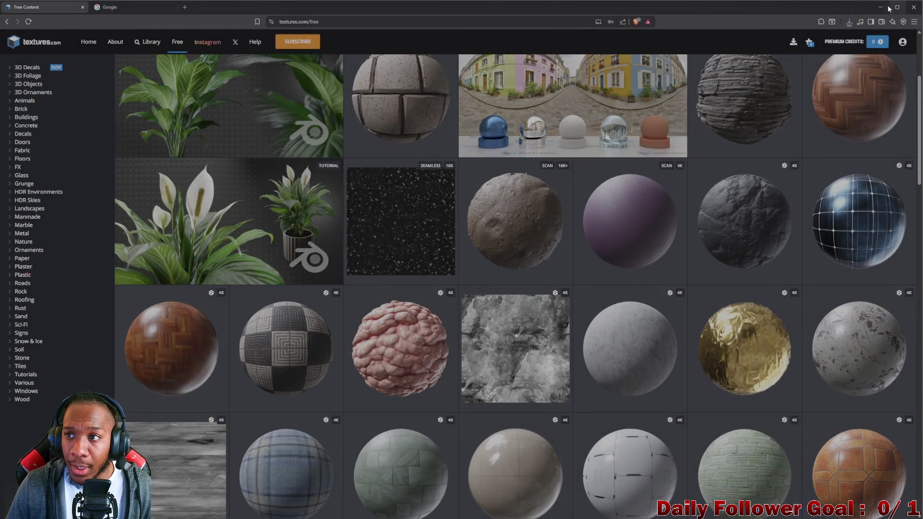
pyautogui.click(881, 7)
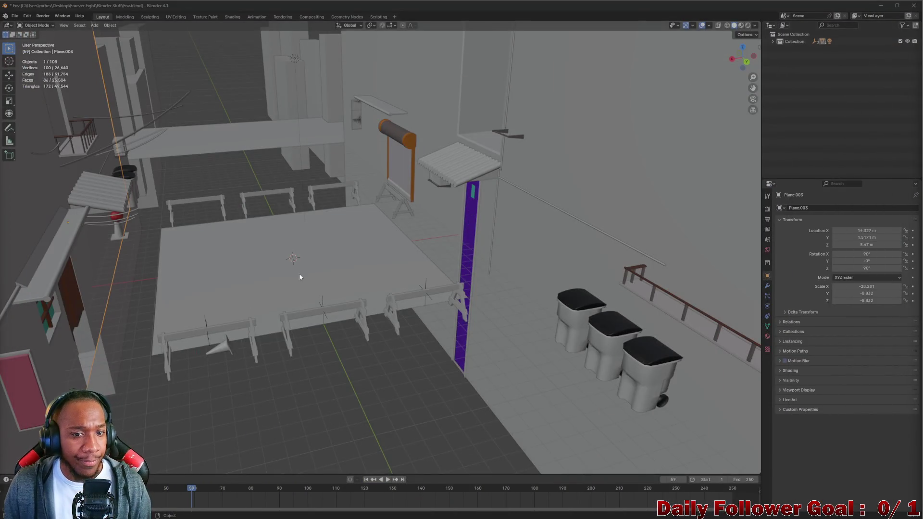
pyautogui.rightClick(320, 253)
pyautogui.moveTo(319, 179)
pyautogui.mouseDown()
pyautogui.moveTo(262, 202)
pyautogui.moveTo(206, 200)
pyautogui.moveTo(589, 206)
pyautogui.mouseUp()
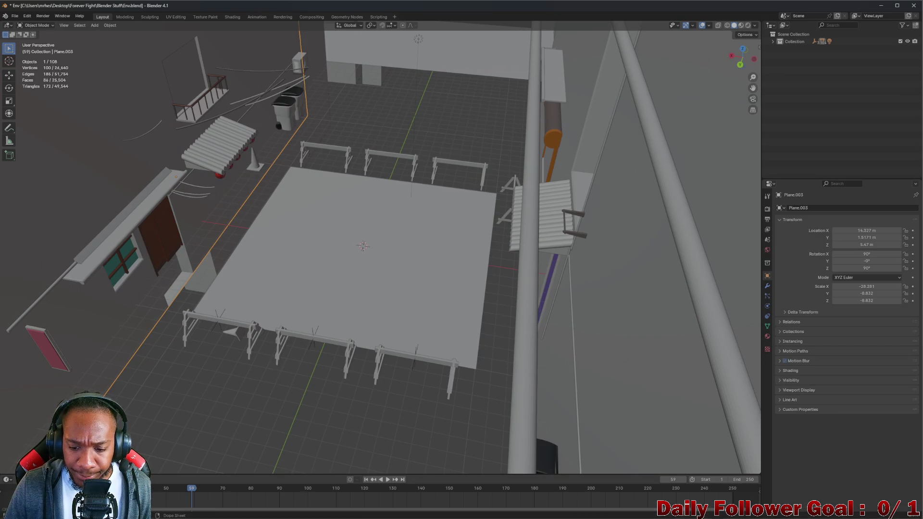
pyautogui.click(596, 512)
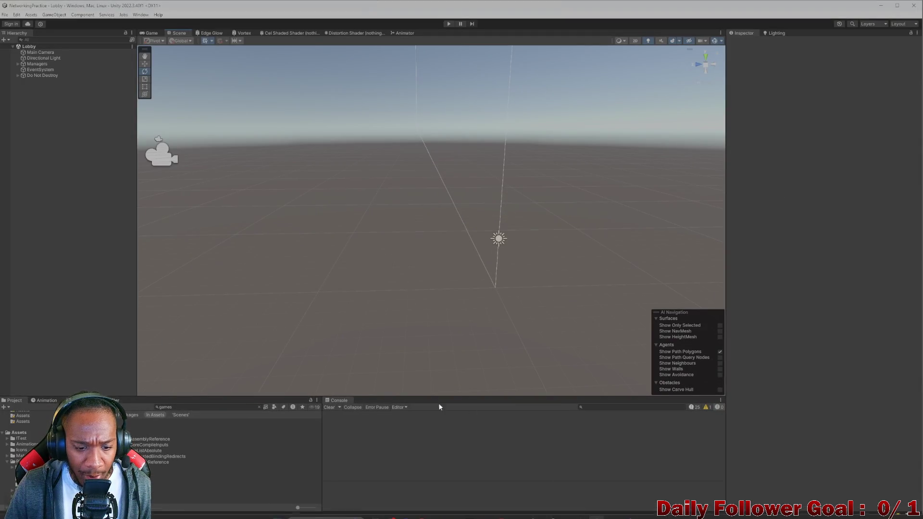
# Search the Project panel for 'combat' and open the Combat Scene.
pyautogui.click(196, 408)
pyautogui.press('BackSpace')
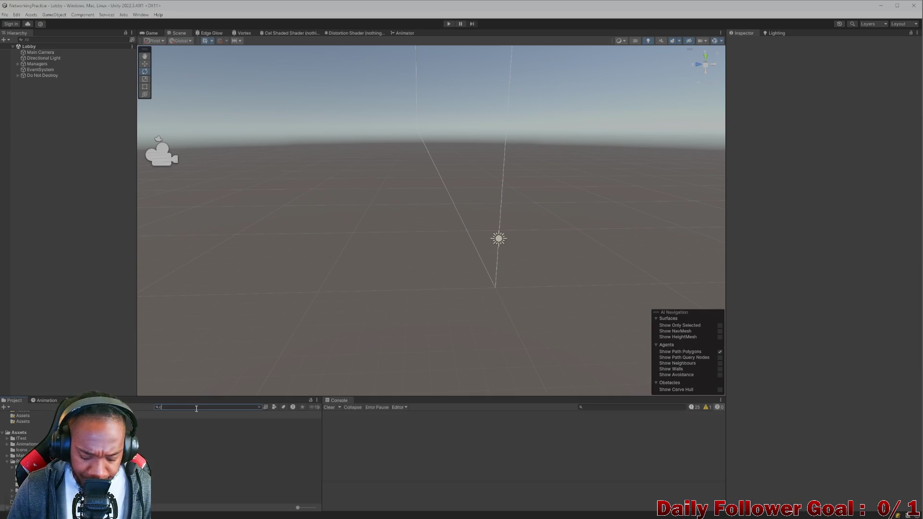
pyautogui.write('ombat')
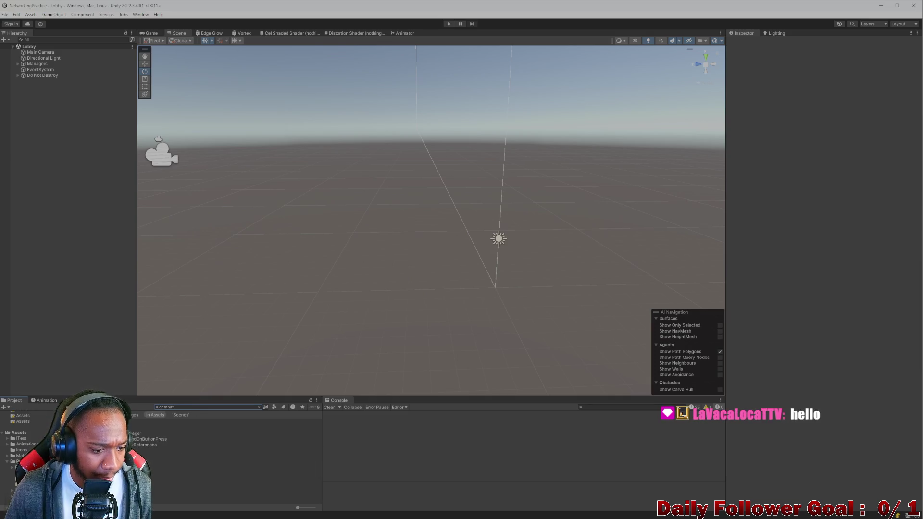
pyautogui.press('Down')
pyautogui.press('Return')
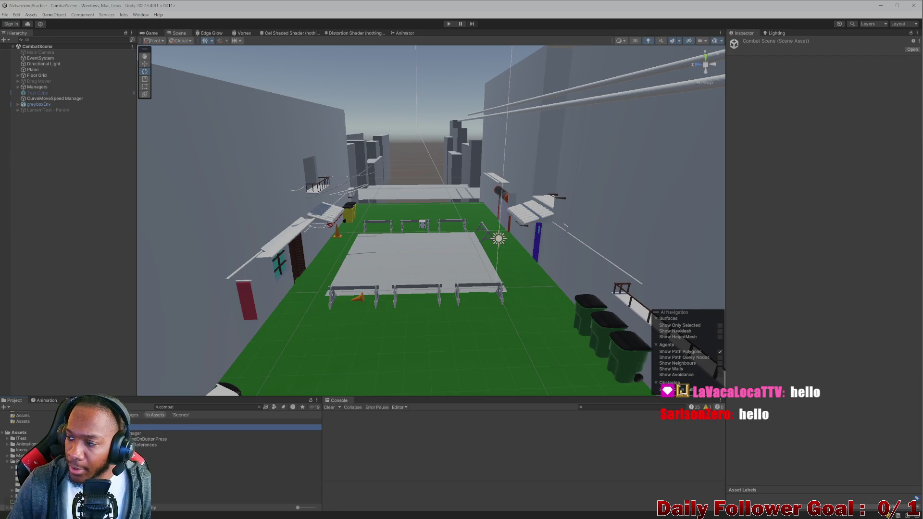
# Fly the Scene camera along the street, door, hurdle field and bins, then clear the search.
pyautogui.scroll(2, 391, 306)
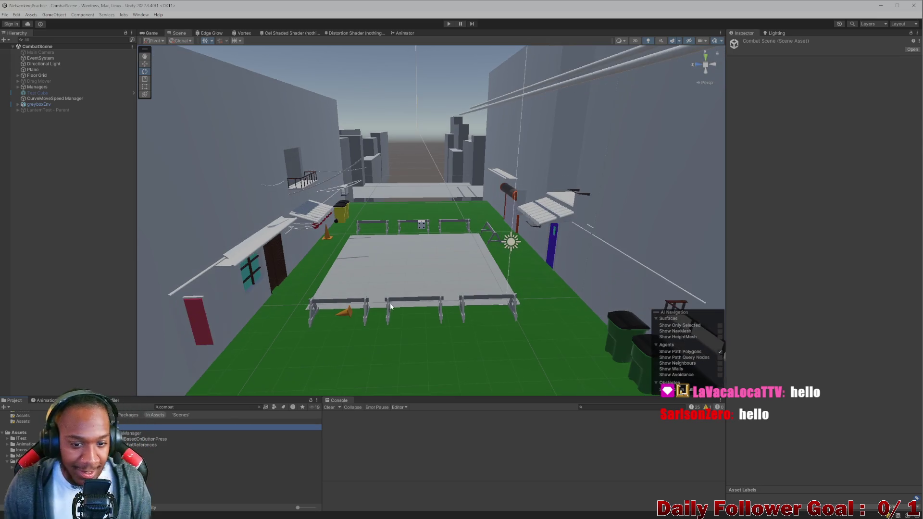
pyautogui.moveTo(385, 333)
pyautogui.mouseDown()
pyautogui.moveTo(441, 297)
pyautogui.moveTo(558, 273)
pyautogui.moveTo(515, 320)
pyautogui.moveTo(413, 257)
pyautogui.moveTo(482, 255)
pyautogui.moveTo(402, 262)
pyautogui.moveTo(476, 309)
pyautogui.moveTo(376, 302)
pyautogui.moveTo(377, 310)
pyautogui.mouseUp()
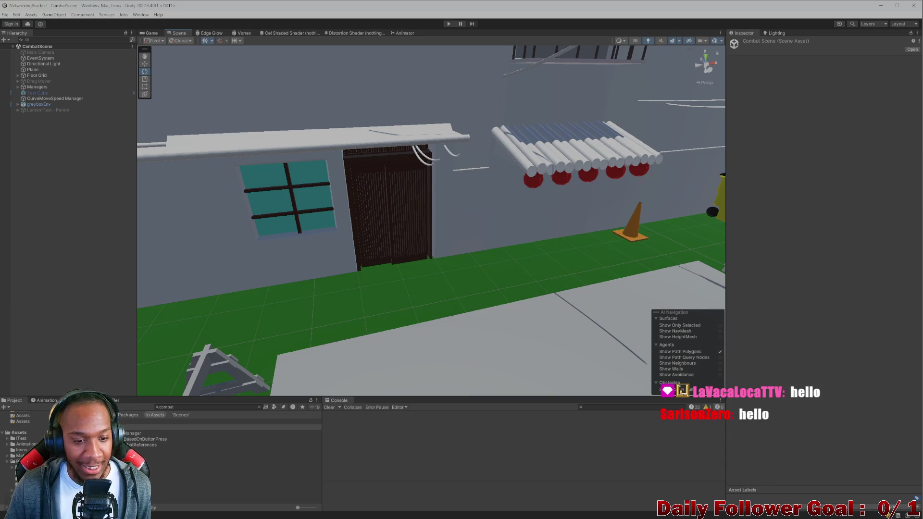
pyautogui.moveTo(234, 291); pyautogui.dragTo(535, 238)
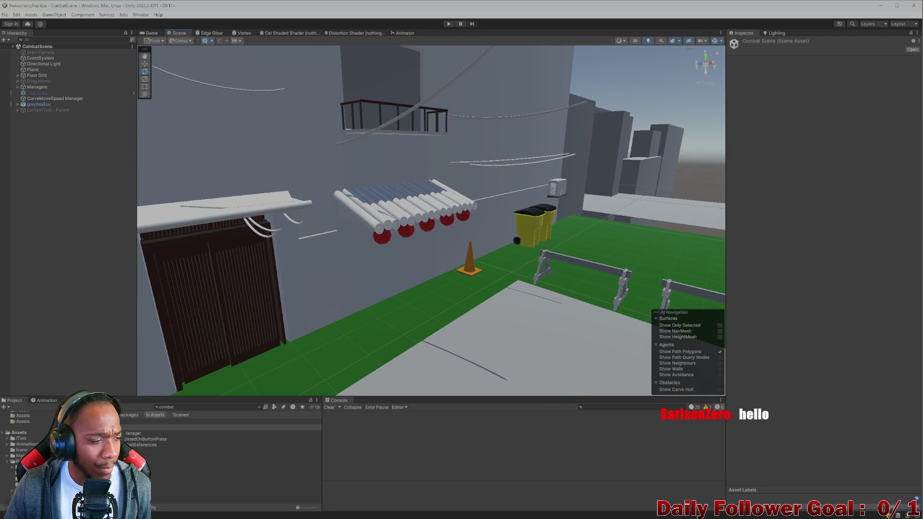
pyautogui.moveTo(378, 266)
pyautogui.mouseDown()
pyautogui.moveTo(465, 319)
pyautogui.moveTo(439, 267)
pyautogui.moveTo(298, 289)
pyautogui.moveTo(364, 251)
pyautogui.moveTo(338, 264)
pyautogui.moveTo(329, 244)
pyautogui.moveTo(342, 268)
pyautogui.moveTo(367, 265)
pyautogui.moveTo(396, 284)
pyautogui.mouseUp()
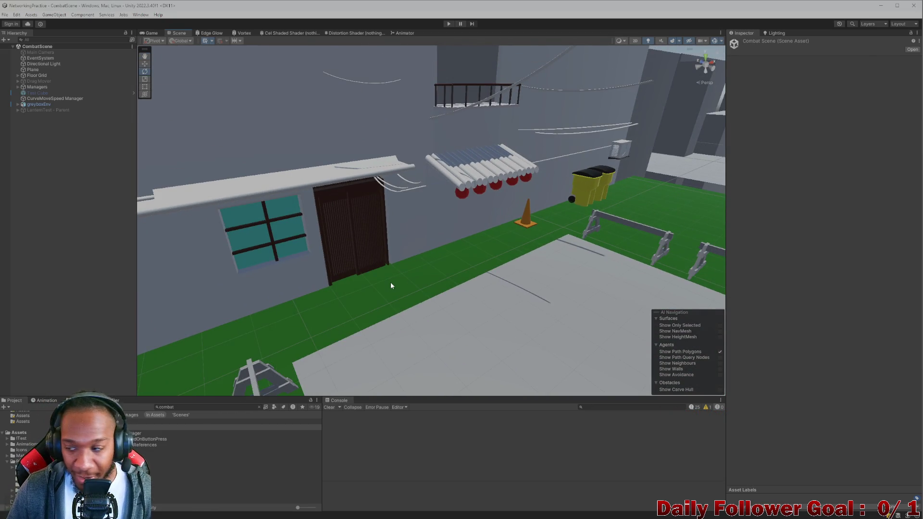
pyautogui.moveTo(427, 215)
pyautogui.mouseDown()
pyautogui.moveTo(365, 212)
pyautogui.moveTo(486, 239)
pyautogui.moveTo(408, 202)
pyautogui.moveTo(397, 217)
pyautogui.moveTo(461, 258)
pyautogui.moveTo(385, 212)
pyautogui.moveTo(402, 234)
pyautogui.mouseUp()
pyautogui.moveTo(402, 186)
pyautogui.mouseDown()
pyautogui.moveTo(430, 226)
pyautogui.moveTo(325, 335)
pyautogui.mouseUp()
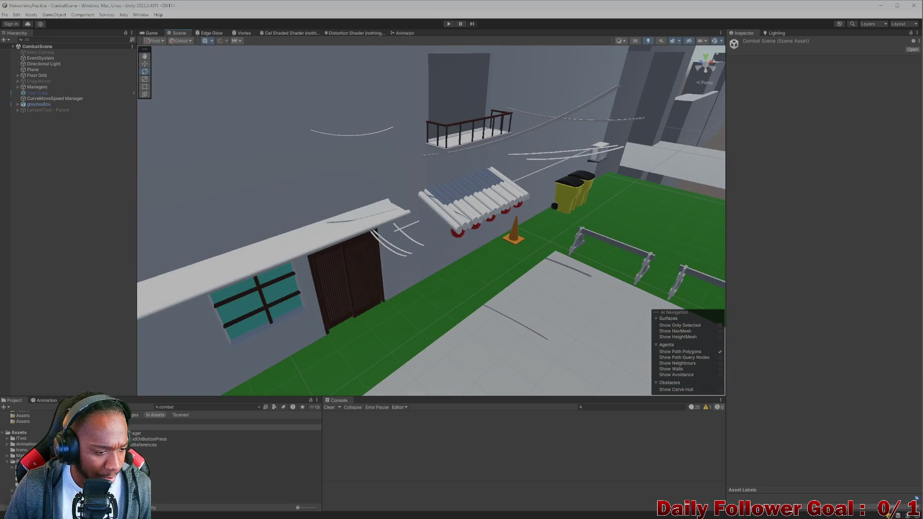
pyautogui.click(23, 436)
# Create a Textures folder inside Prefabs > Environments and open it for the three maps.
pyautogui.click(192, 445)
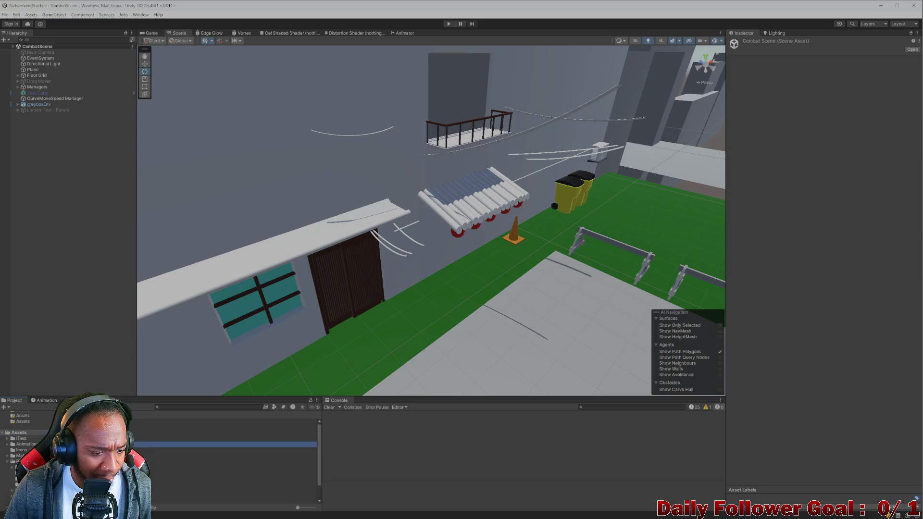
pyautogui.doubleClick(192, 445)
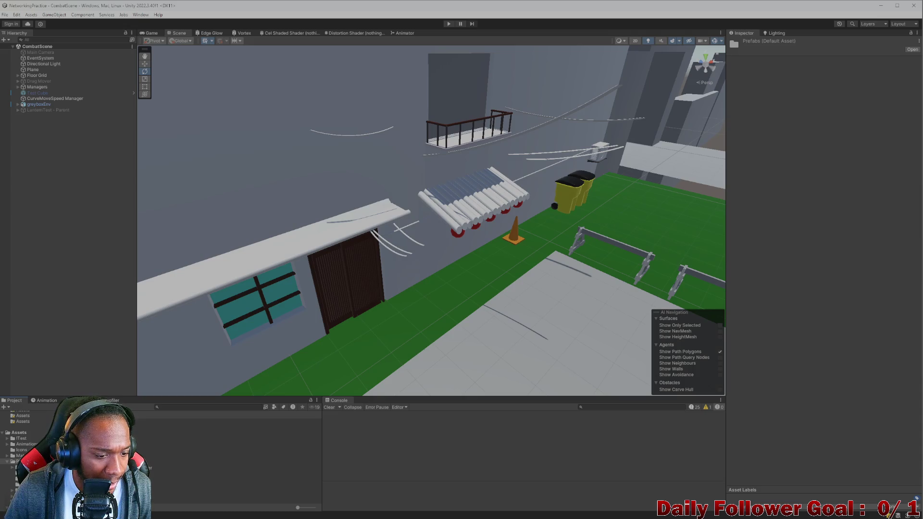
pyautogui.rightClick(136, 429)
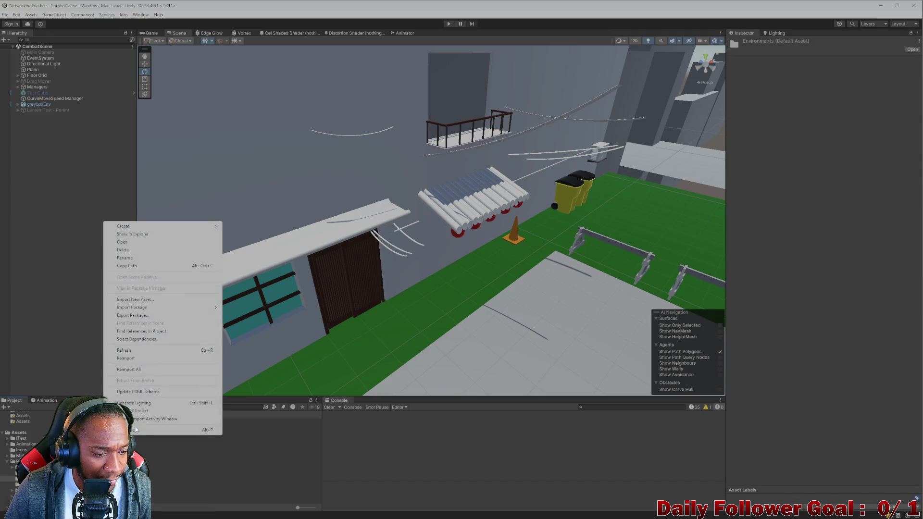
pyautogui.moveTo(153, 226)
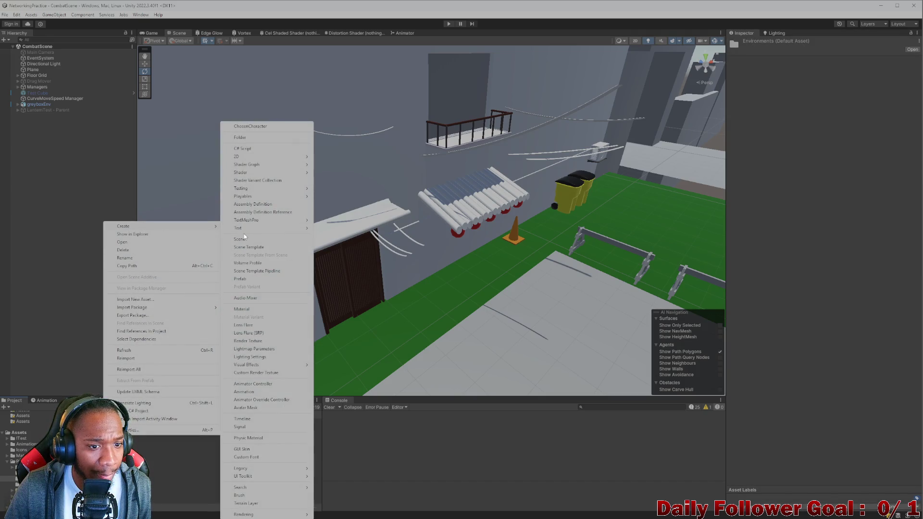
pyautogui.click(249, 138)
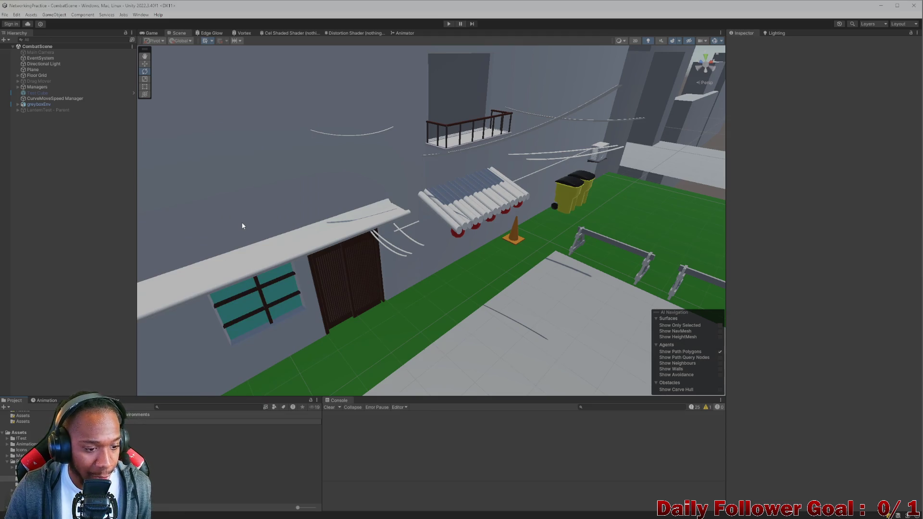
pyautogui.press('Return')
pyautogui.doubleClick(137, 421)
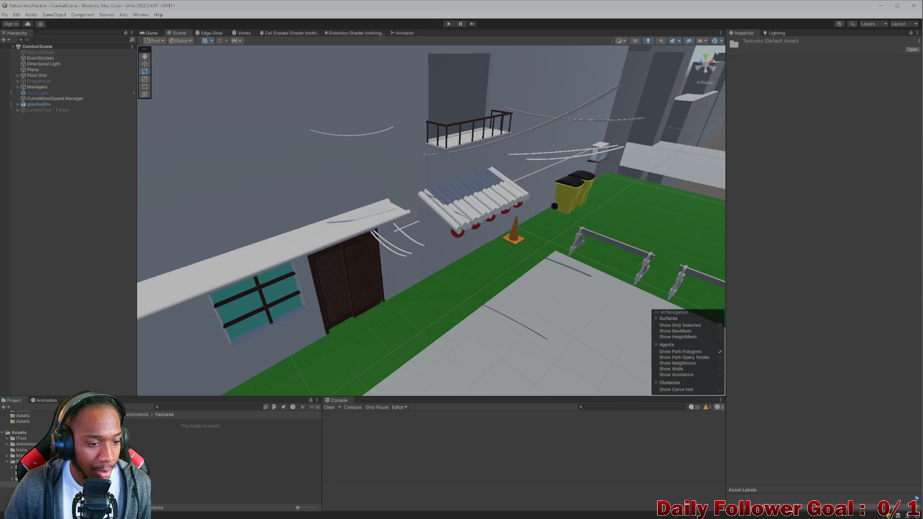
pyautogui.moveTo(312, 517)
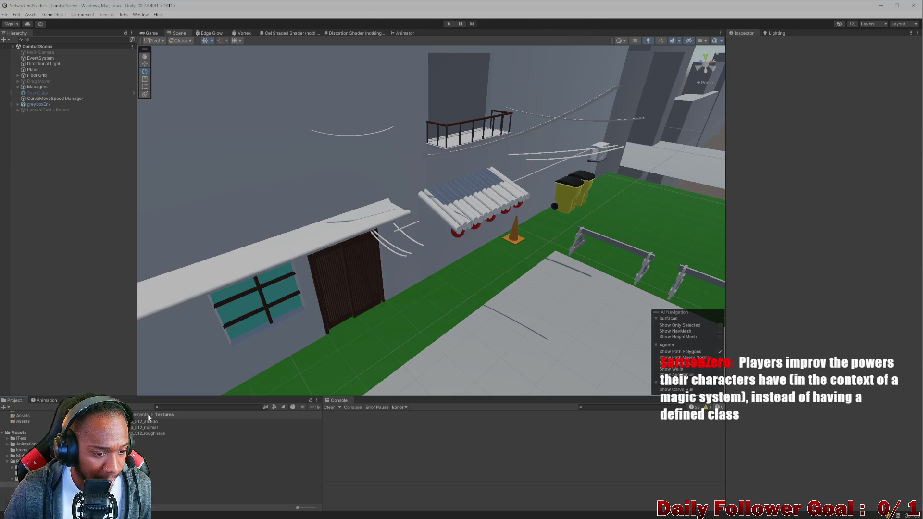
# Create a new material named Wall_Mat in the Environments folder.
pyautogui.rightClick(98, 451)
pyautogui.moveTo(193, 242)
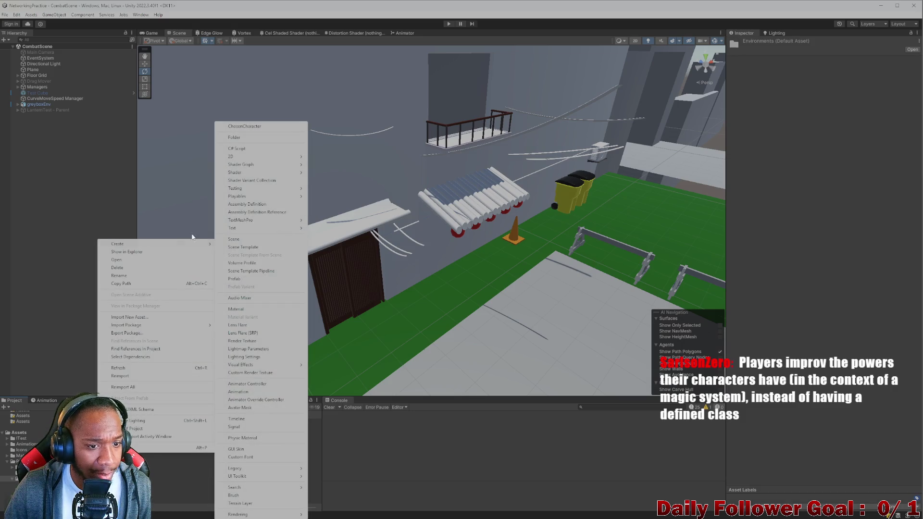
pyautogui.click(236, 309)
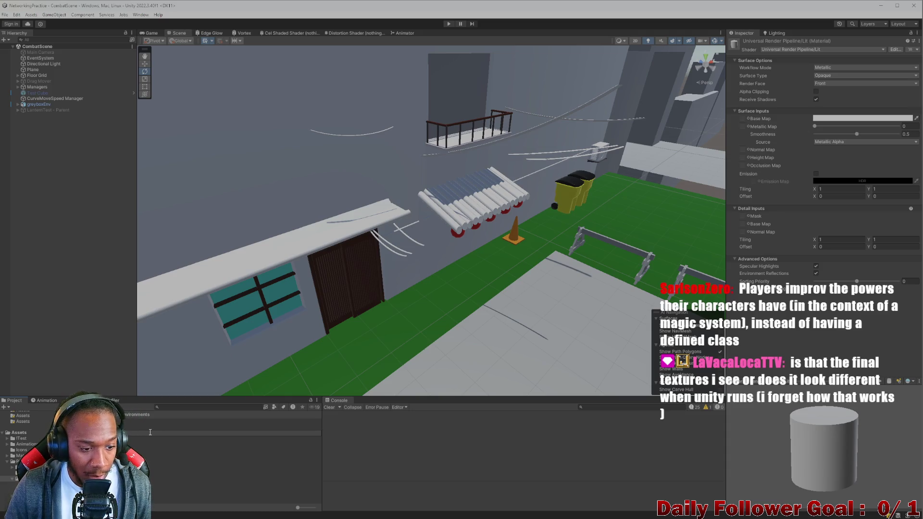
pyautogui.press('Return')
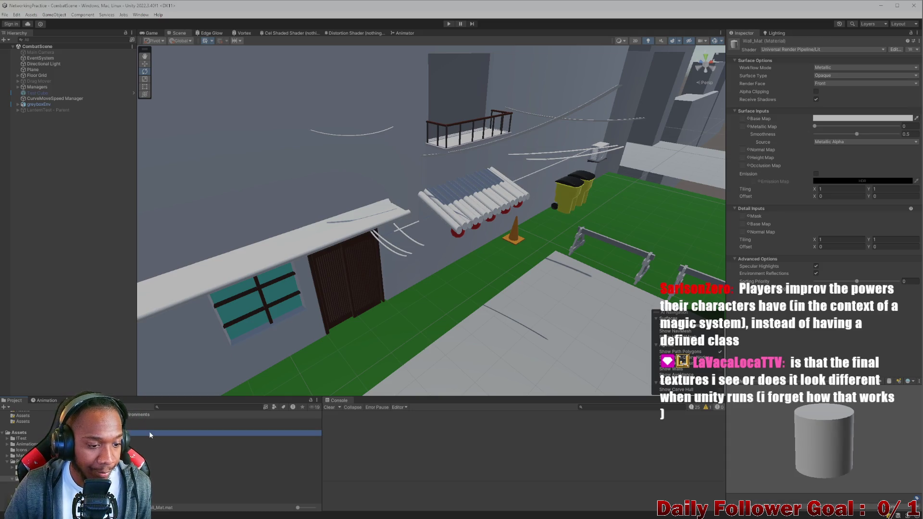
# Open the Textures folder beside Wall_Mat's Inspector and drag in the chipped paint albedo.
pyautogui.click(136, 418)
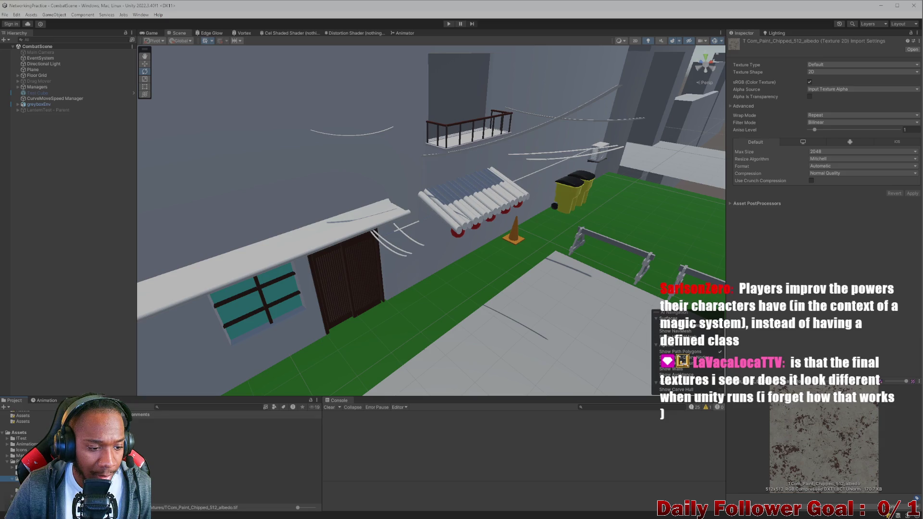
pyautogui.hotkey('ctrl', 'z')
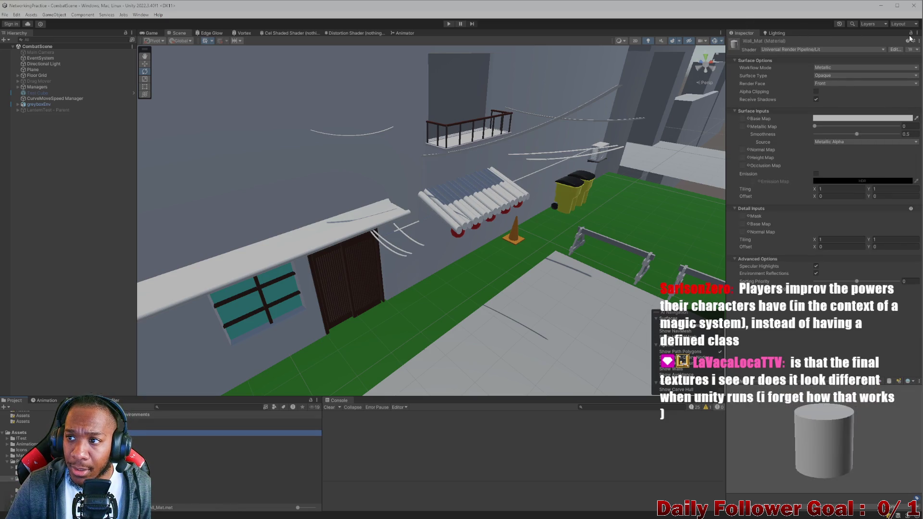
pyautogui.click(910, 39)
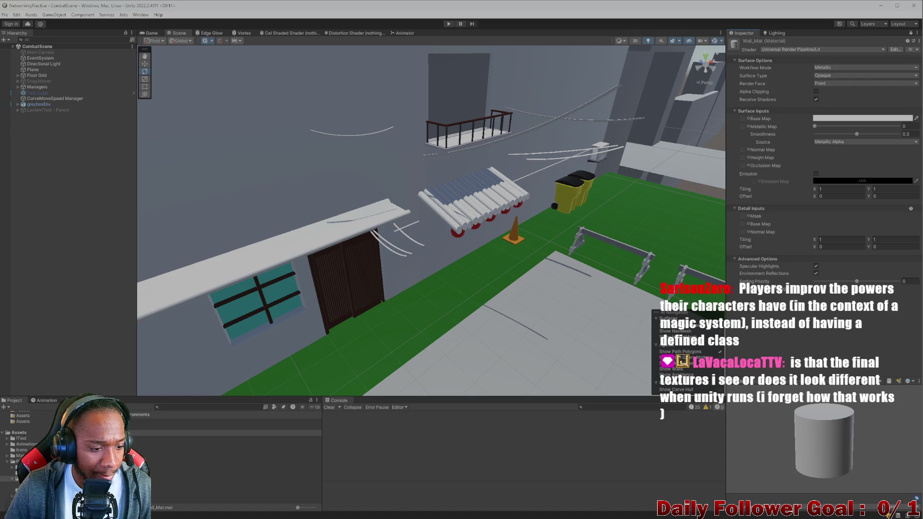
pyautogui.click(21, 484)
pyautogui.moveTo(122, 423)
pyautogui.mouseDown()
pyautogui.moveTo(264, 377)
pyautogui.moveTo(801, 77)
pyautogui.mouseUp()
# Assign the chipped paint albedo as Wall_Mat's Base Map and the normal texture as its Normal Map.
pyautogui.moveTo(759, 118)
pyautogui.mouseDown()
pyautogui.moveTo(743, 120)
pyautogui.moveTo(836, 222)
pyautogui.moveTo(737, 224)
pyautogui.moveTo(747, 198)
pyautogui.moveTo(743, 150)
pyautogui.mouseUp()
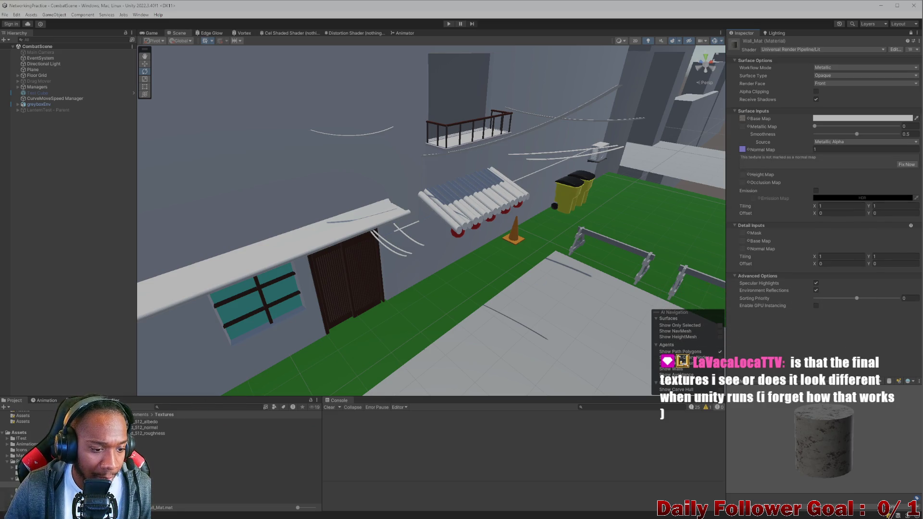
pyautogui.moveTo(149, 433)
pyautogui.mouseDown()
pyautogui.moveTo(533, 384)
pyautogui.moveTo(743, 130)
pyautogui.mouseUp()
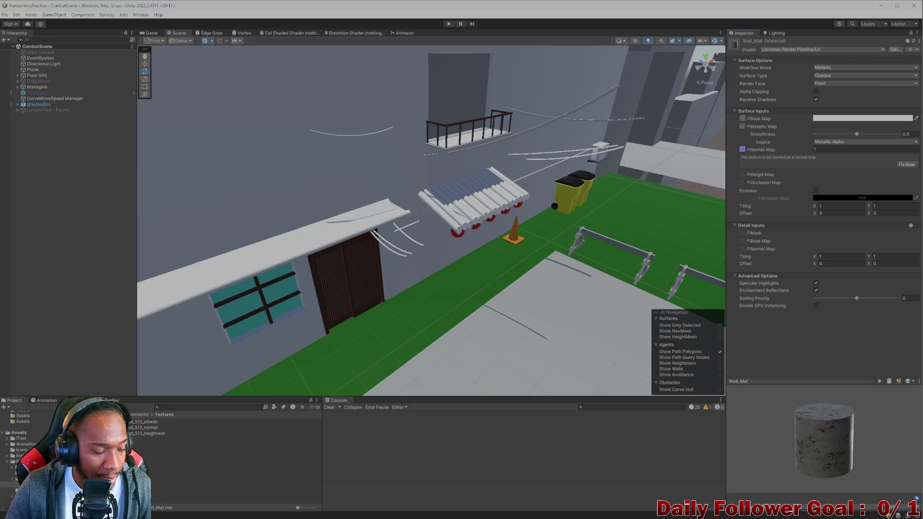
pyautogui.click(9, 474)
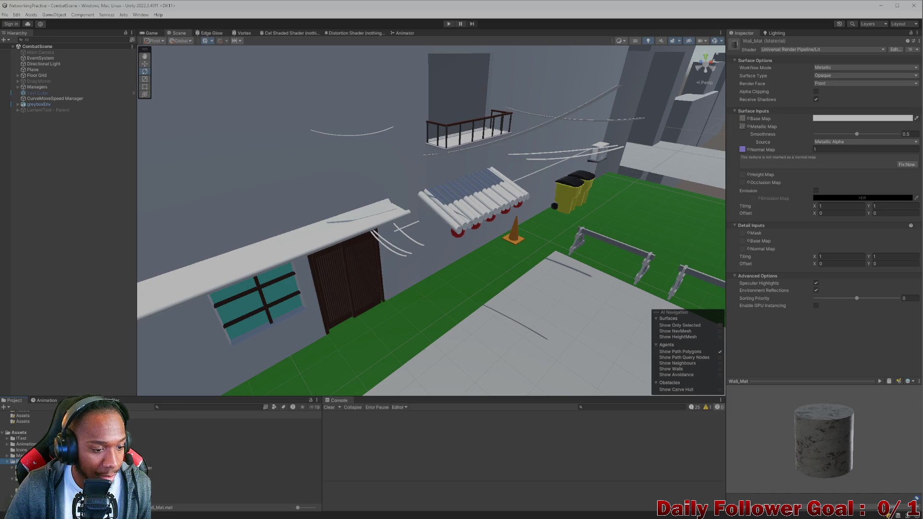
pyautogui.scroll(-3, 29, 457)
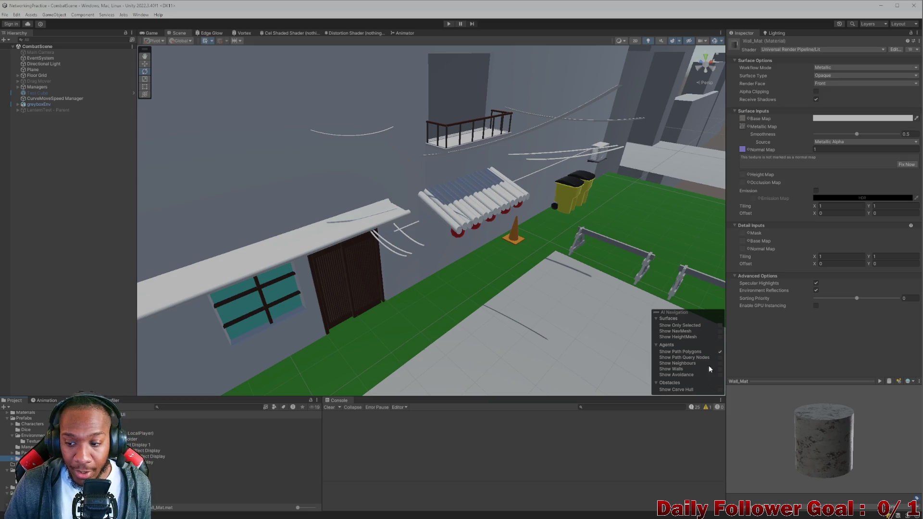
pyautogui.moveTo(841, 440)
pyautogui.mouseDown()
pyautogui.moveTo(807, 391)
pyautogui.moveTo(860, 411)
pyautogui.moveTo(850, 392)
pyautogui.moveTo(844, 422)
pyautogui.moveTo(815, 452)
pyautogui.moveTo(829, 372)
pyautogui.moveTo(820, 460)
pyautogui.moveTo(811, 434)
pyautogui.moveTo(824, 460)
pyautogui.moveTo(839, 2)
pyautogui.mouseUp()
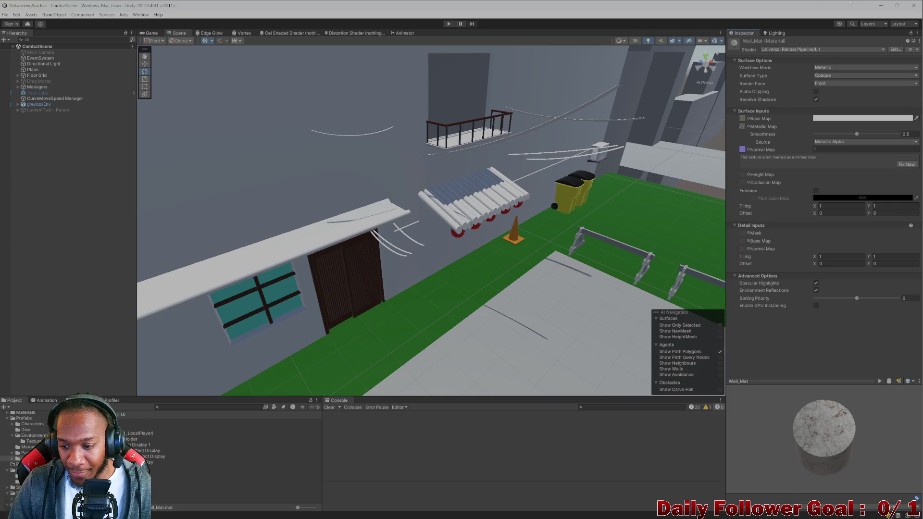
# Rotate the Wall_Mat preview and orbit over the green courtyard, then open the Environments folder.
pyautogui.moveTo(810, 411)
pyautogui.mouseDown()
pyautogui.moveTo(835, 411)
pyautogui.moveTo(825, 429)
pyautogui.moveTo(802, 398)
pyautogui.moveTo(843, 409)
pyautogui.moveTo(878, 446)
pyautogui.moveTo(824, 444)
pyautogui.moveTo(815, 417)
pyautogui.moveTo(824, 438)
pyautogui.moveTo(795, 418)
pyautogui.mouseUp()
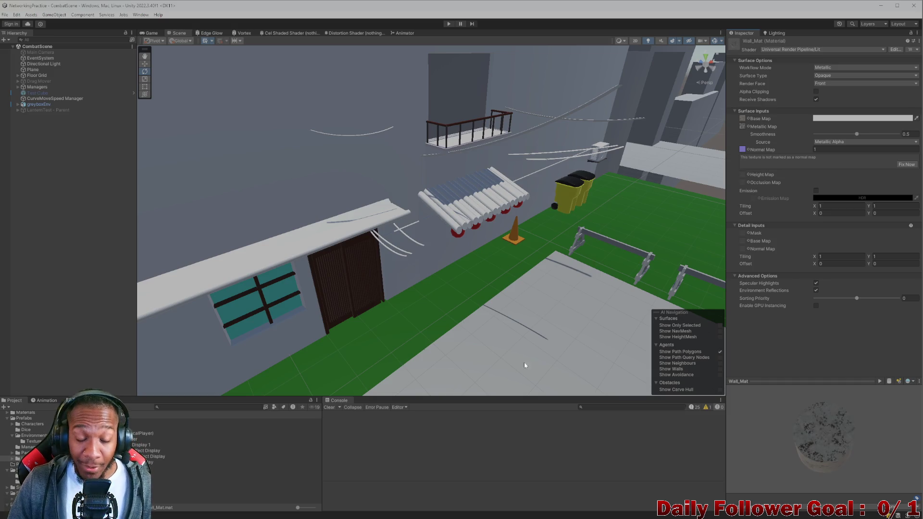
pyautogui.moveTo(524, 365); pyautogui.dragTo(406, 287)
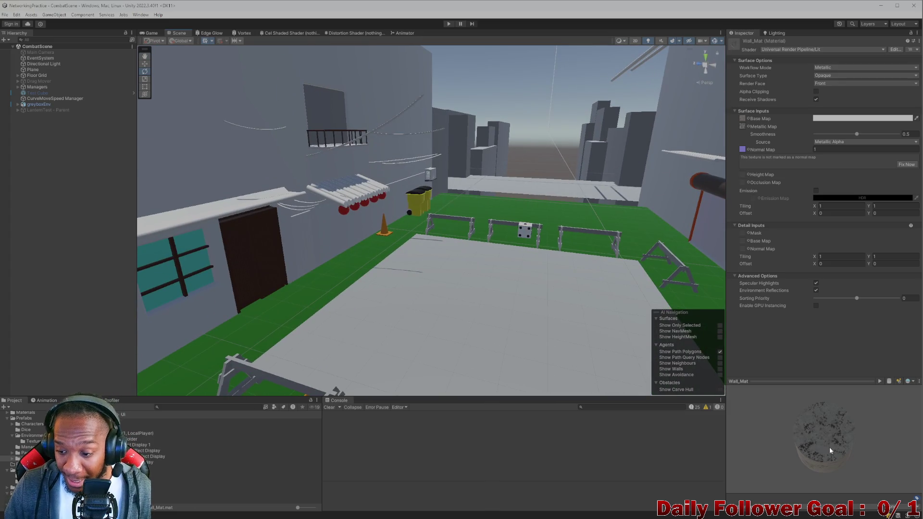
pyautogui.moveTo(830, 450); pyautogui.dragTo(829, 423)
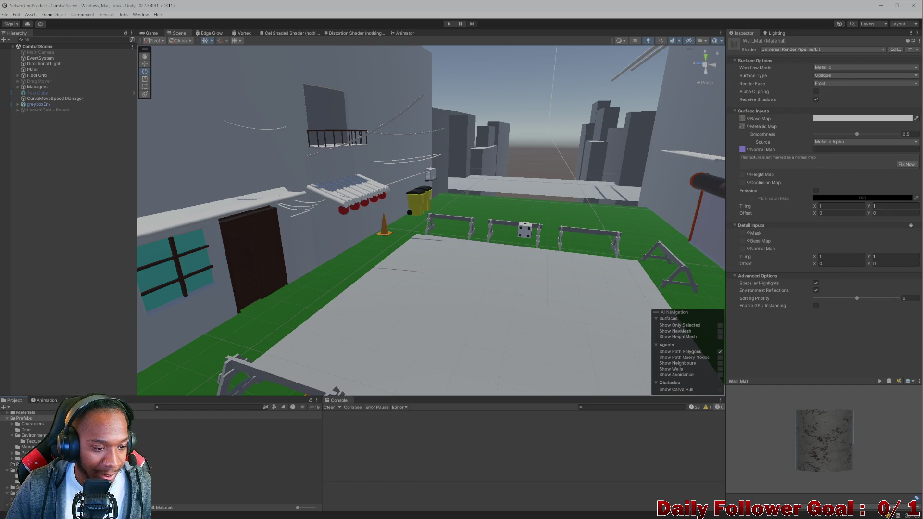
pyautogui.moveTo(822, 452); pyautogui.dragTo(820, 418)
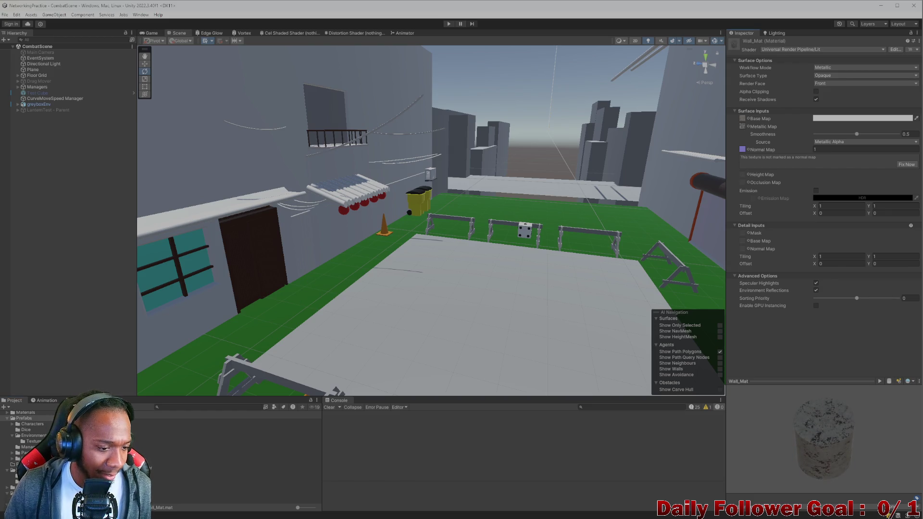
pyautogui.moveTo(331, 202)
pyautogui.mouseDown()
pyautogui.moveTo(406, 282)
pyautogui.moveTo(343, 308)
pyautogui.mouseUp()
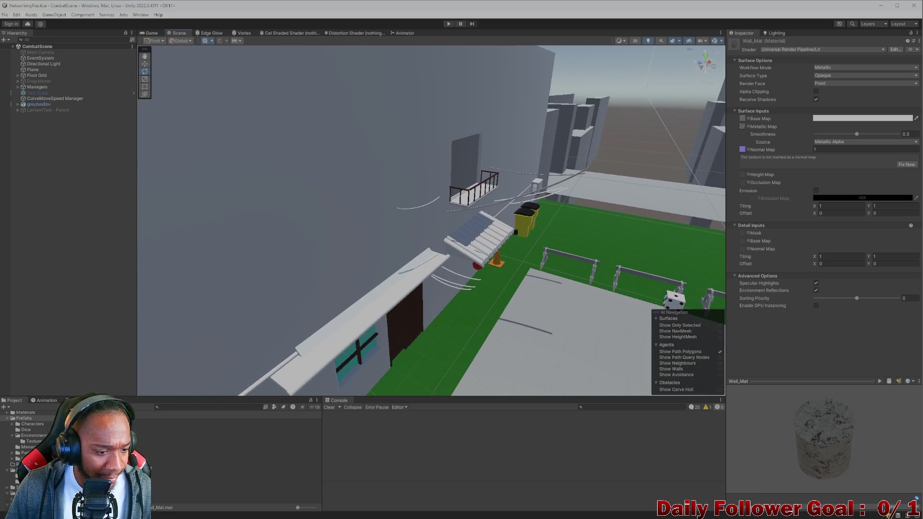
pyautogui.click(33, 435)
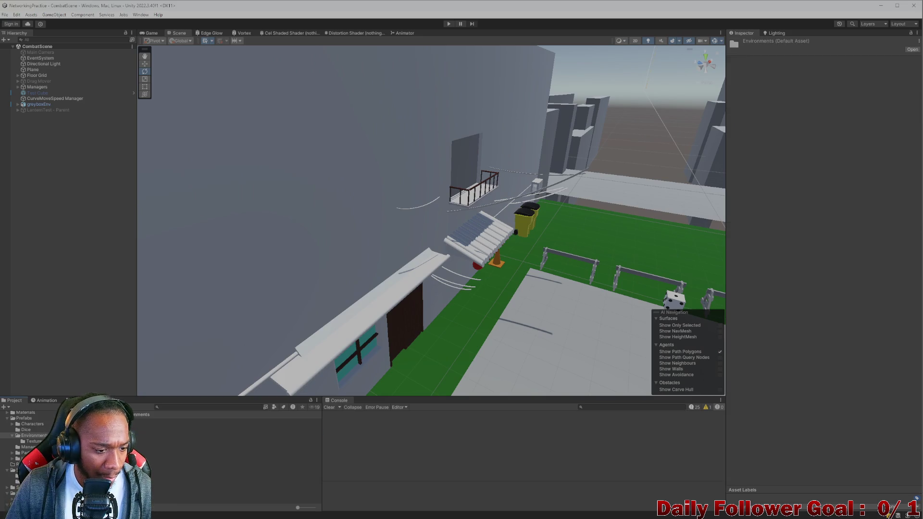
# Drag Wall_Mat onto the big building wall, then select Wall_Mat.mat to show its settings.
pyautogui.moveTo(193, 433)
pyautogui.mouseDown()
pyautogui.moveTo(264, 313)
pyautogui.moveTo(304, 271)
pyautogui.mouseUp()
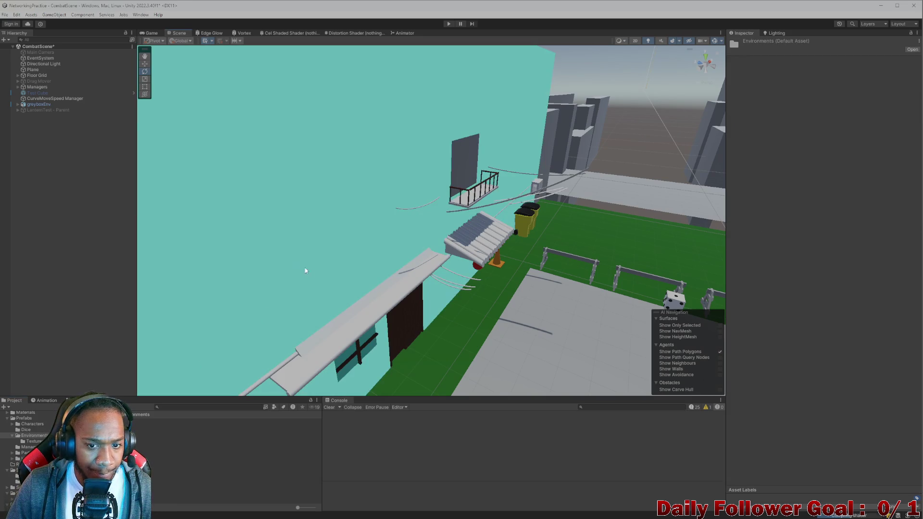
pyautogui.moveTo(501, 346)
pyautogui.mouseDown()
pyautogui.moveTo(355, 288)
pyautogui.moveTo(432, 321)
pyautogui.moveTo(453, 209)
pyautogui.moveTo(434, 378)
pyautogui.moveTo(376, 366)
pyautogui.moveTo(342, 294)
pyautogui.moveTo(470, 290)
pyautogui.moveTo(393, 292)
pyautogui.moveTo(456, 307)
pyautogui.mouseUp()
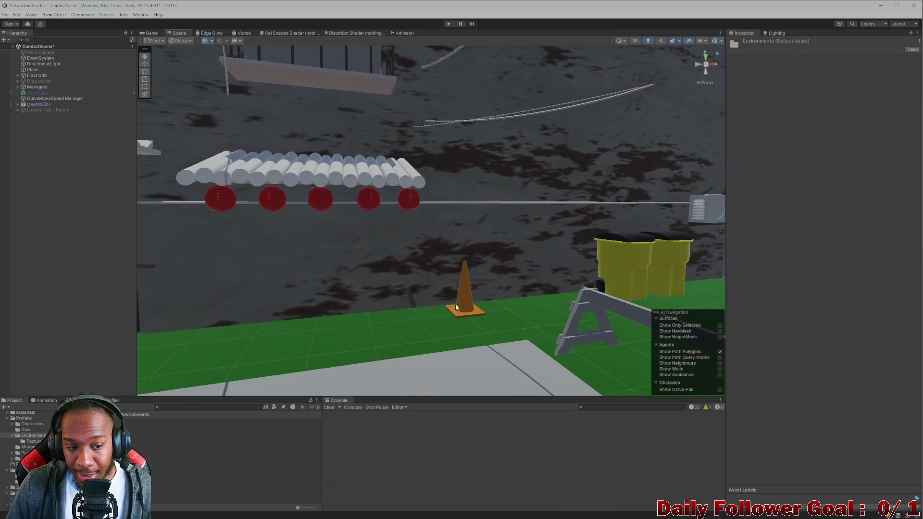
pyautogui.click(163, 433)
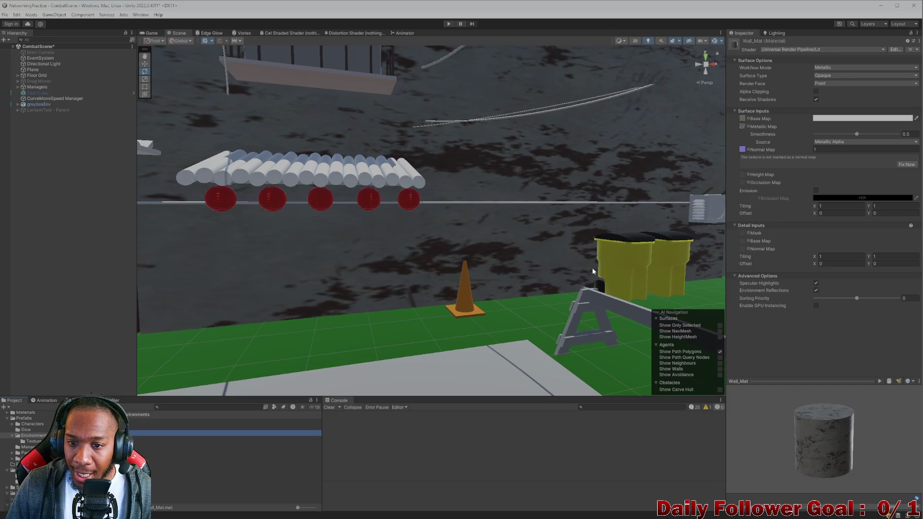
pyautogui.moveTo(541, 338)
pyautogui.mouseDown()
pyautogui.moveTo(508, 245)
pyautogui.moveTo(536, 203)
pyautogui.moveTo(551, 193)
pyautogui.moveTo(644, 211)
pyautogui.mouseUp()
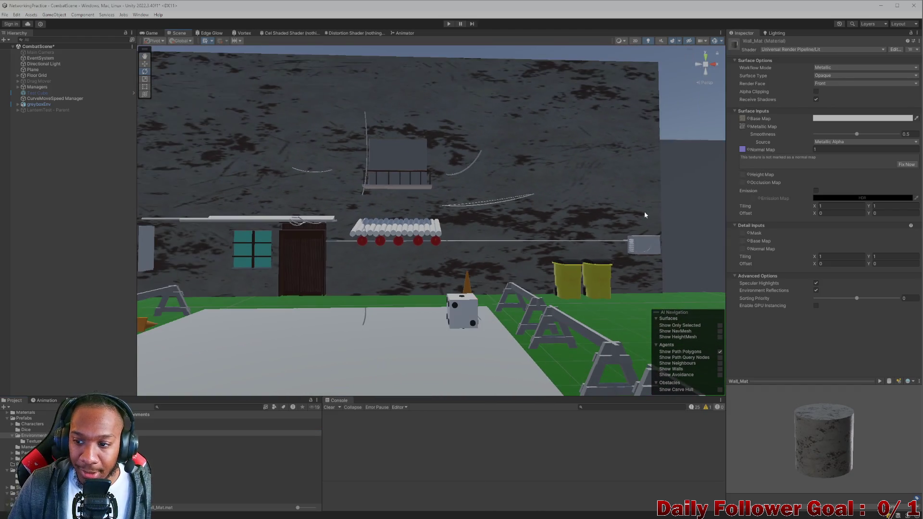
# Try a Detail Inputs tiling of 1.2 and an offset change, then undo them.
pyautogui.click(817, 256)
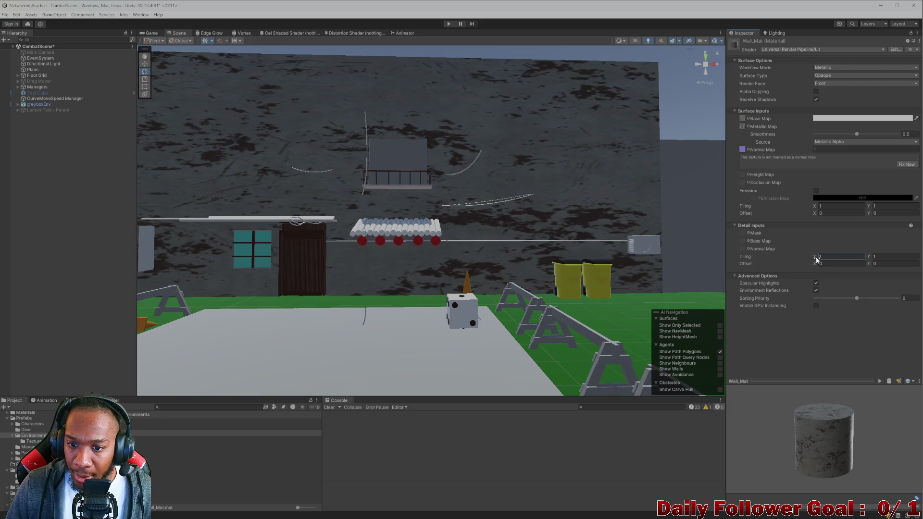
pyautogui.write('1.2')
pyautogui.moveTo(867, 256); pyautogui.dragTo(882, 256)
pyautogui.moveTo(815, 263); pyautogui.dragTo(897, 266)
pyautogui.hotkey('ctrl', 'z')
pyautogui.hotkey('ctrl', 'z')
pyautogui.hotkey('ctrl', 'z')
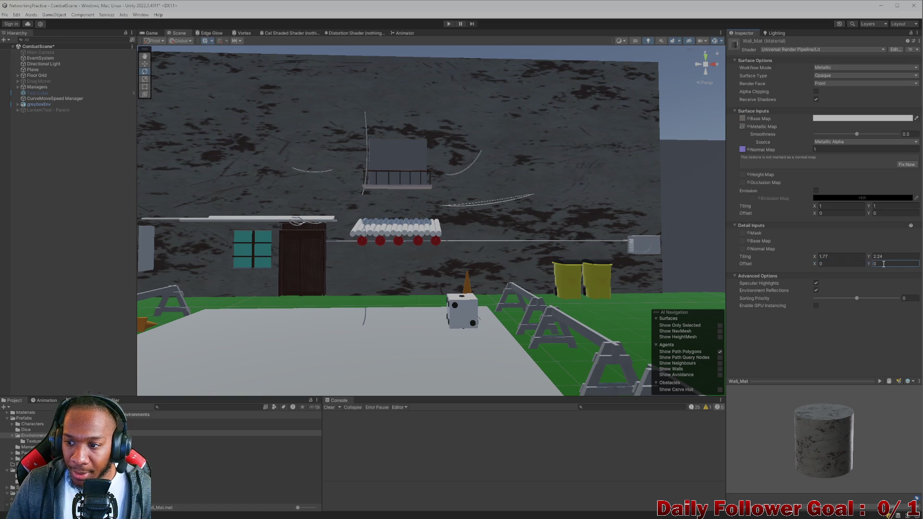
# Set Wall_Mat's Surface Inputs tiling to X 5 and Y 5, then orbit to view the wall.
pyautogui.click(810, 209)
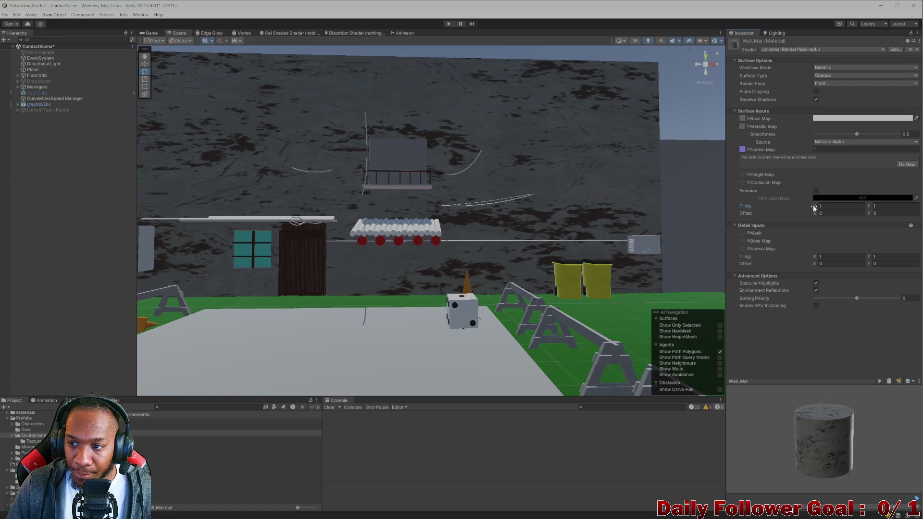
pyautogui.moveTo(812, 206); pyautogui.dragTo(846, 206)
pyautogui.moveTo(622, 216)
pyautogui.mouseDown()
pyautogui.moveTo(532, 213)
pyautogui.moveTo(480, 247)
pyautogui.moveTo(511, 262)
pyautogui.mouseUp()
pyautogui.scroll(3, 510, 262)
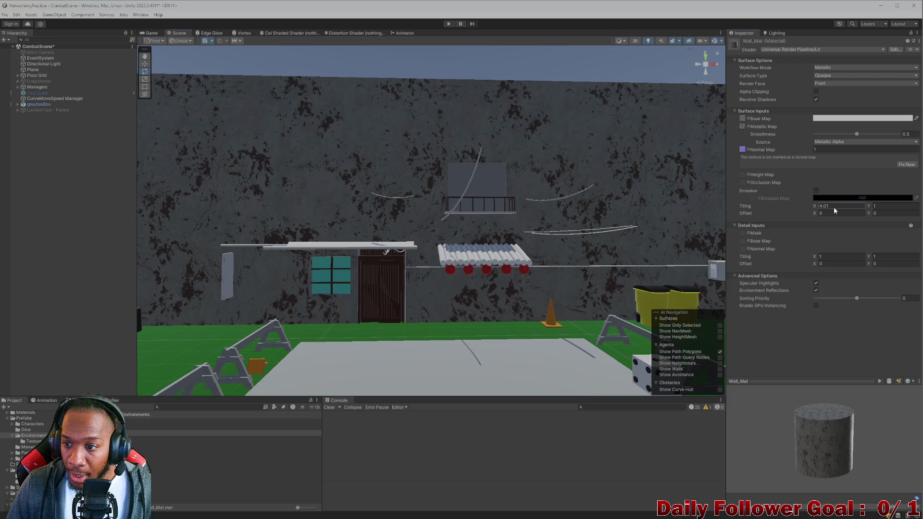
pyautogui.write('5')
pyautogui.press('Tab')
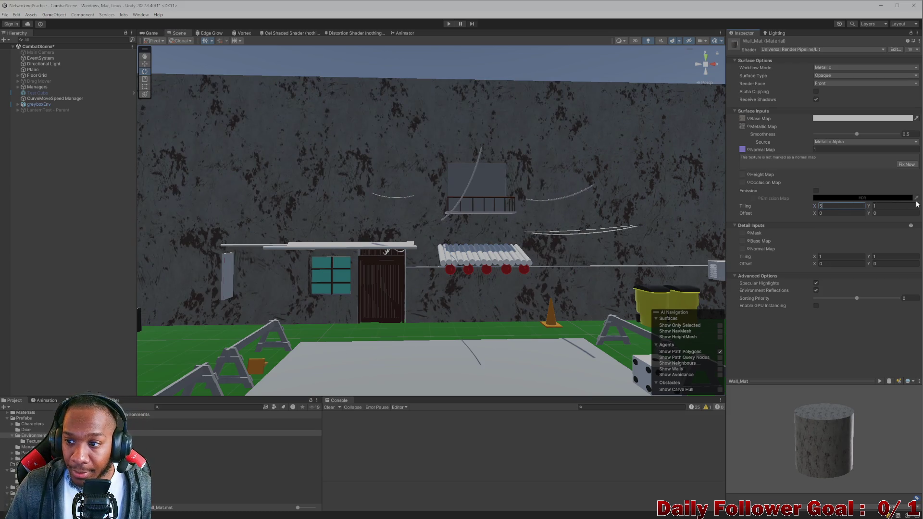
pyautogui.write('5')
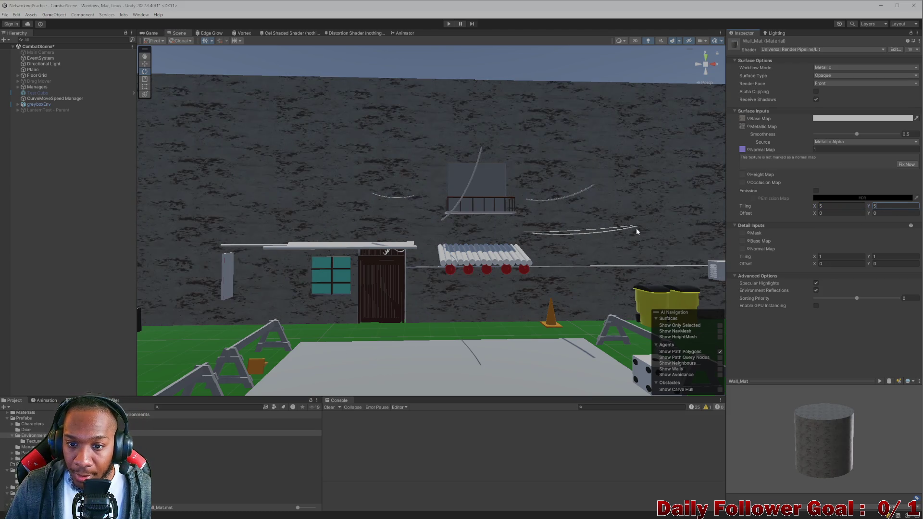
pyautogui.scroll(-5, 635, 231)
pyautogui.scroll(5, 431, 238)
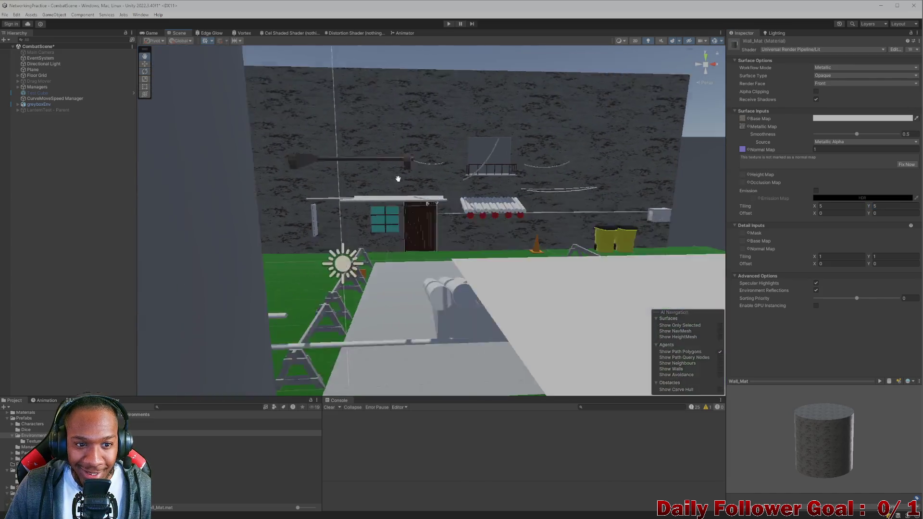
pyautogui.moveTo(474, 272)
pyautogui.mouseDown()
pyautogui.moveTo(449, 243)
pyautogui.moveTo(490, 247)
pyautogui.moveTo(453, 231)
pyautogui.moveTo(411, 294)
pyautogui.moveTo(531, 241)
pyautogui.moveTo(367, 272)
pyautogui.moveTo(543, 247)
pyautogui.moveTo(489, 241)
pyautogui.moveTo(468, 212)
pyautogui.moveTo(453, 292)
pyautogui.moveTo(457, 247)
pyautogui.moveTo(459, 326)
pyautogui.mouseUp()
pyautogui.moveTo(465, 358); pyautogui.dragTo(445, 372)
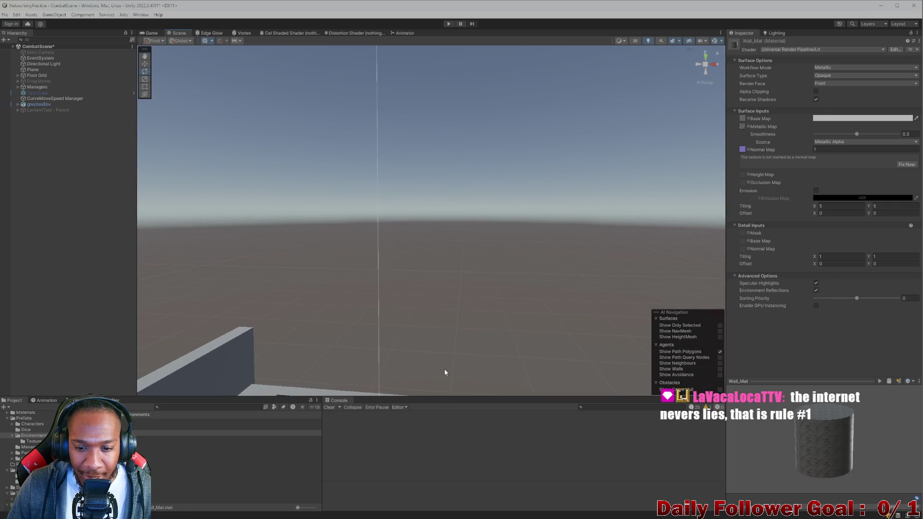
# Reset Wall_Mat's vertical tiling to 1 and slide the view along the wall.
pyautogui.moveTo(484, 252); pyautogui.dragTo(477, 208)
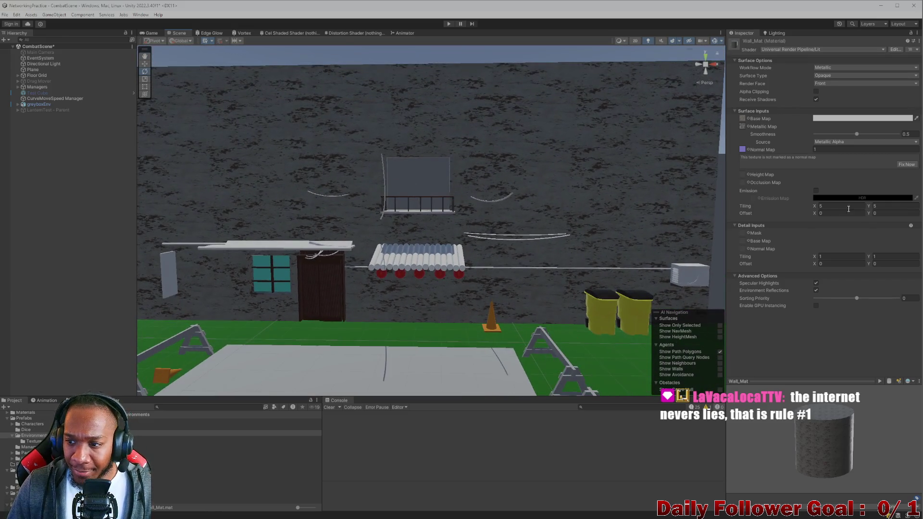
pyautogui.click(890, 207)
pyautogui.write('1')
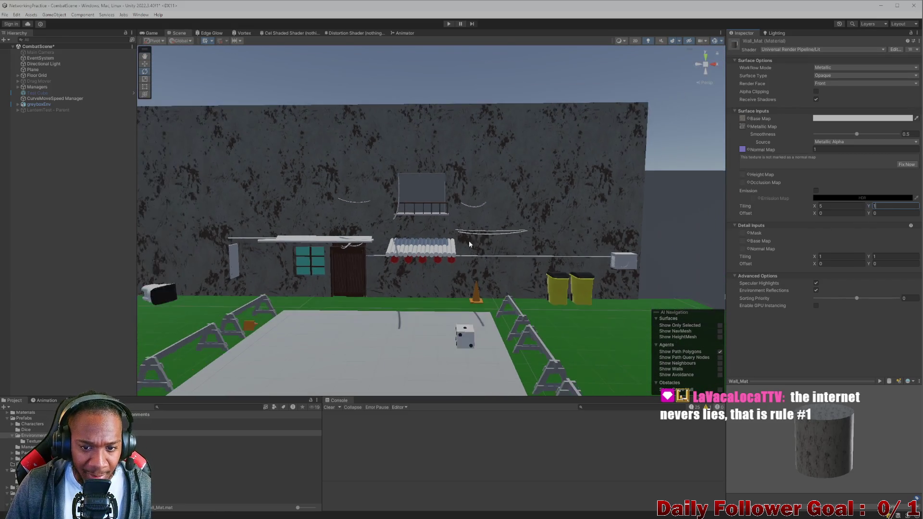
pyautogui.press('Return')
pyautogui.scroll(5, 460, 323)
pyautogui.press('Left')
pyautogui.press('Left')
pyautogui.press('Left')
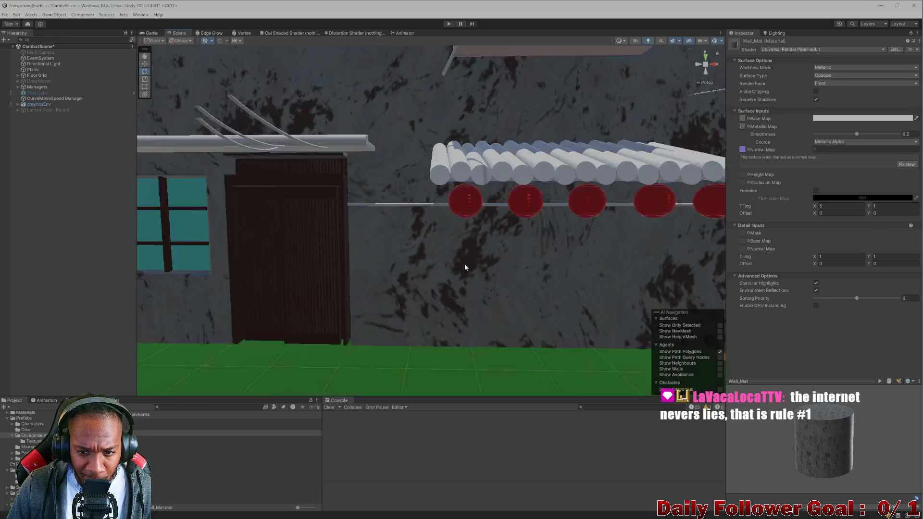
pyautogui.press('Left')
pyautogui.press('Left')
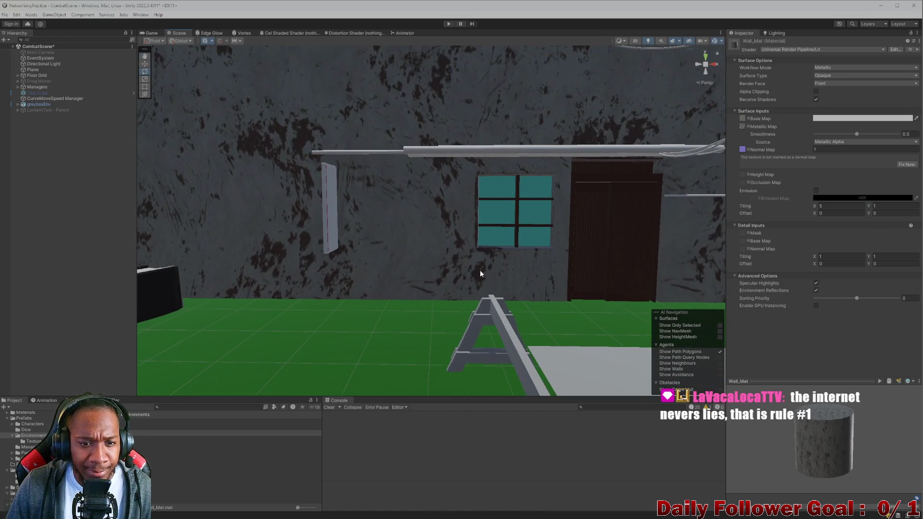
# Set Tiling Y to 2 and fly along the alley to inspect the retextured wall.
pyautogui.click(895, 205)
pyautogui.write('2')
pyautogui.press('Return')
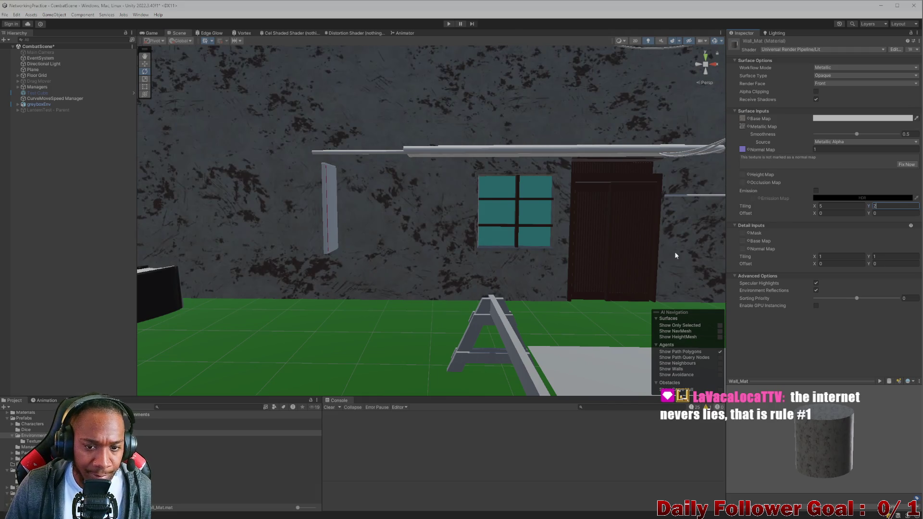
pyautogui.scroll(-3, 468, 232)
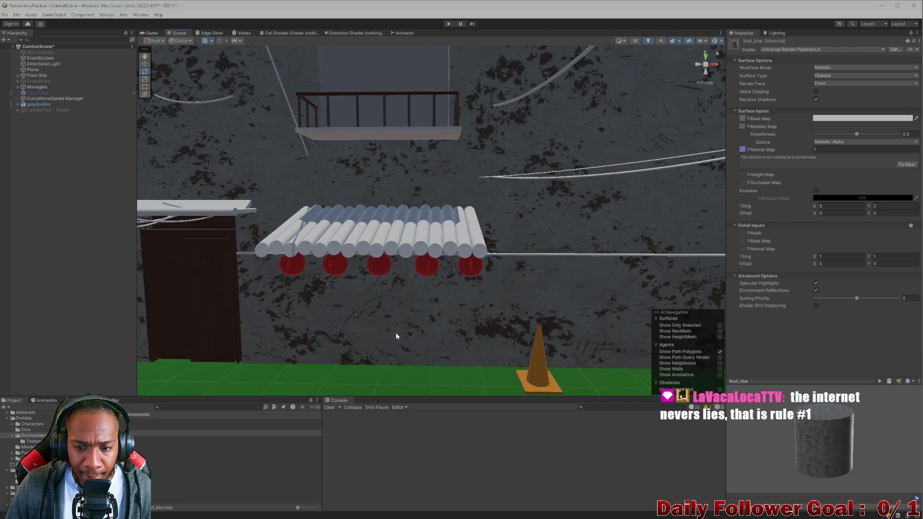
pyautogui.moveTo(396, 336)
pyautogui.mouseDown()
pyautogui.moveTo(461, 328)
pyautogui.moveTo(471, 310)
pyautogui.moveTo(478, 281)
pyautogui.moveTo(470, 290)
pyautogui.moveTo(410, 245)
pyautogui.moveTo(433, 240)
pyautogui.mouseUp()
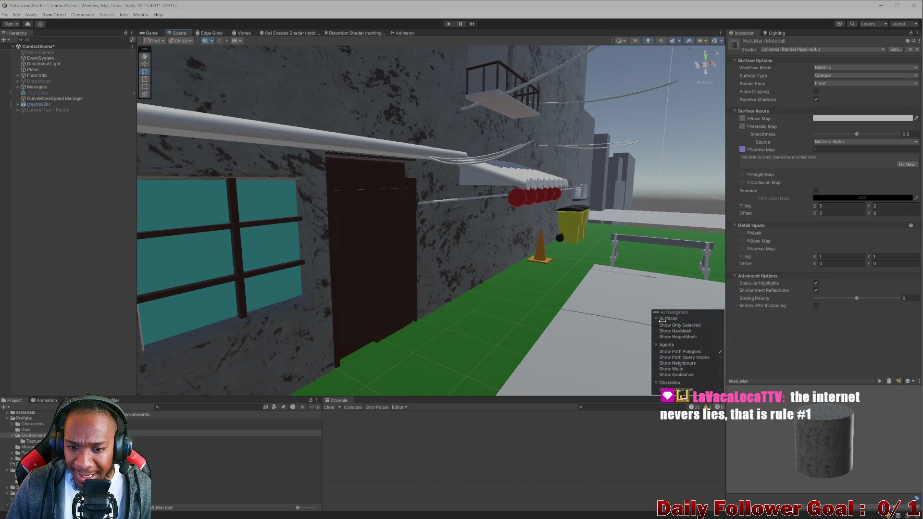
pyautogui.moveTo(435, 271)
pyautogui.mouseDown()
pyautogui.moveTo(440, 220)
pyautogui.moveTo(406, 264)
pyautogui.moveTo(404, 249)
pyautogui.moveTo(385, 251)
pyautogui.moveTo(418, 218)
pyautogui.moveTo(447, 230)
pyautogui.moveTo(423, 242)
pyautogui.moveTo(436, 275)
pyautogui.moveTo(427, 296)
pyautogui.moveTo(373, 267)
pyautogui.moveTo(383, 290)
pyautogui.moveTo(361, 295)
pyautogui.moveTo(377, 206)
pyautogui.moveTo(448, 206)
pyautogui.moveTo(469, 194)
pyautogui.moveTo(508, 220)
pyautogui.moveTo(558, 212)
pyautogui.moveTo(514, 260)
pyautogui.moveTo(471, 243)
pyautogui.moveTo(539, 227)
pyautogui.mouseUp()
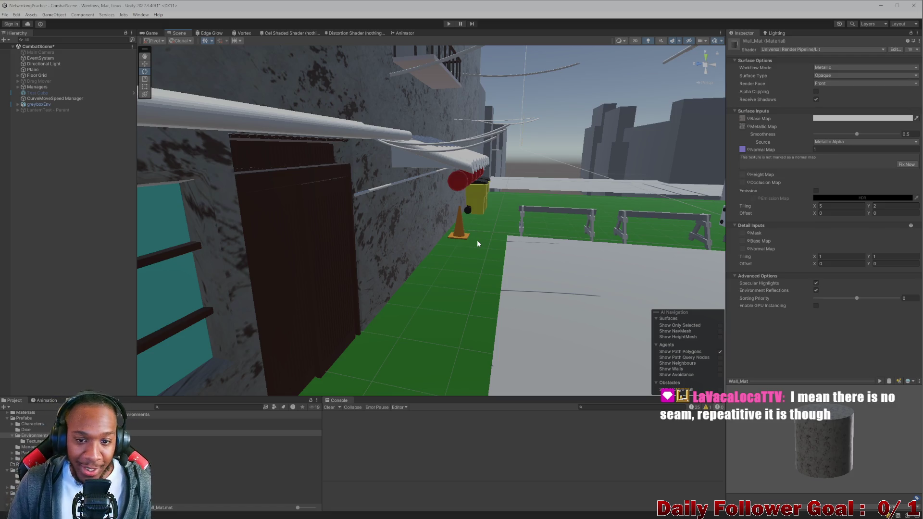
pyautogui.scroll(5, 486, 253)
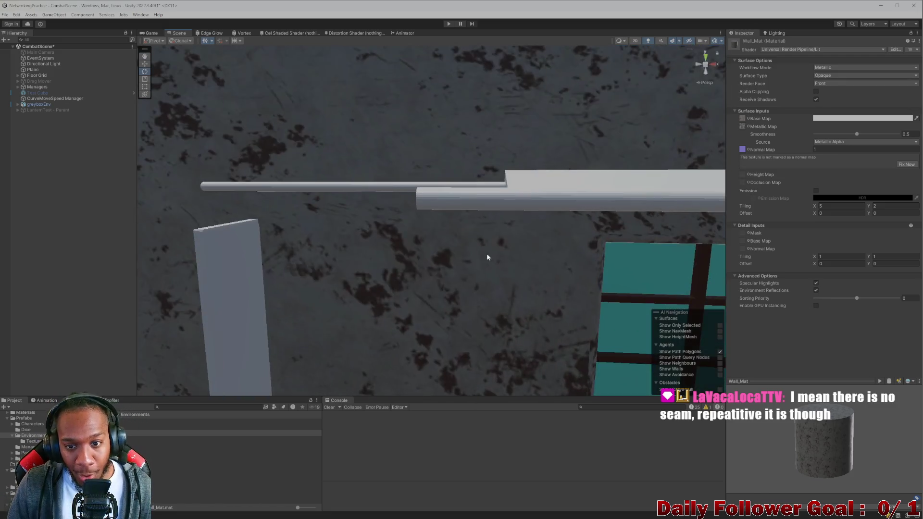
pyautogui.scroll(-8, 552, 264)
pyautogui.moveTo(601, 322)
pyautogui.mouseDown()
pyautogui.moveTo(455, 342)
pyautogui.moveTo(437, 368)
pyautogui.moveTo(385, 313)
pyautogui.moveTo(278, 297)
pyautogui.moveTo(497, 303)
pyautogui.moveTo(505, 334)
pyautogui.moveTo(421, 337)
pyautogui.moveTo(604, 306)
pyautogui.mouseUp()
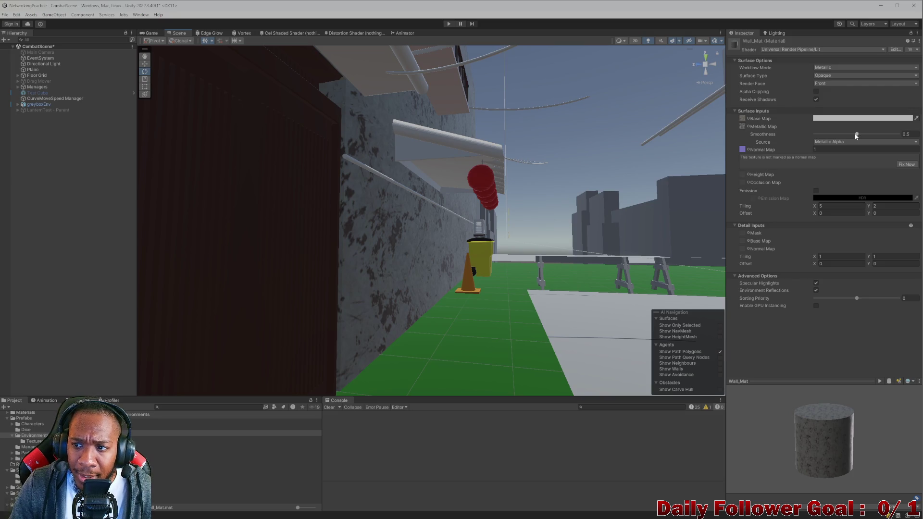
# Lower the wall material's smoothness to 0.
pyautogui.moveTo(856, 135)
pyautogui.mouseDown()
pyautogui.moveTo(815, 143)
pyautogui.moveTo(898, 134)
pyautogui.mouseUp()
pyautogui.moveTo(529, 250)
pyautogui.mouseDown()
pyautogui.moveTo(464, 264)
pyautogui.moveTo(583, 140)
pyautogui.moveTo(490, 273)
pyautogui.moveTo(397, 299)
pyautogui.moveTo(393, 182)
pyautogui.moveTo(387, 189)
pyautogui.moveTo(397, 230)
pyautogui.moveTo(418, 204)
pyautogui.moveTo(389, 215)
pyautogui.moveTo(805, 152)
pyautogui.mouseUp()
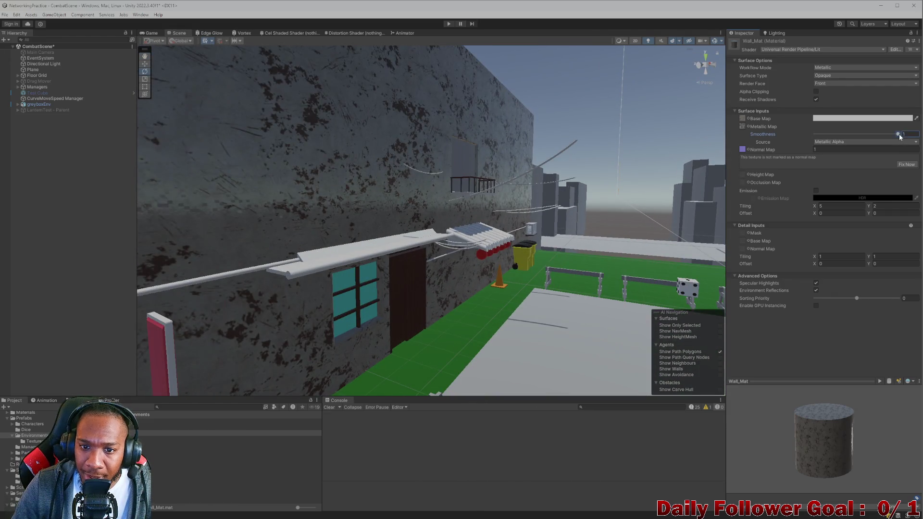
pyautogui.moveTo(898, 134); pyautogui.dragTo(813, 135)
pyautogui.moveTo(461, 283)
pyautogui.mouseDown()
pyautogui.moveTo(444, 296)
pyautogui.moveTo(387, 206)
pyautogui.moveTo(454, 278)
pyautogui.moveTo(421, 325)
pyautogui.moveTo(420, 291)
pyautogui.moveTo(457, 286)
pyautogui.moveTo(437, 219)
pyautogui.moveTo(451, 214)
pyautogui.moveTo(476, 237)
pyautogui.moveTo(473, 285)
pyautogui.moveTo(397, 275)
pyautogui.moveTo(434, 285)
pyautogui.moveTo(447, 319)
pyautogui.moveTo(480, 299)
pyautogui.moveTo(451, 222)
pyautogui.moveTo(583, 237)
pyautogui.moveTo(437, 233)
pyautogui.mouseUp()
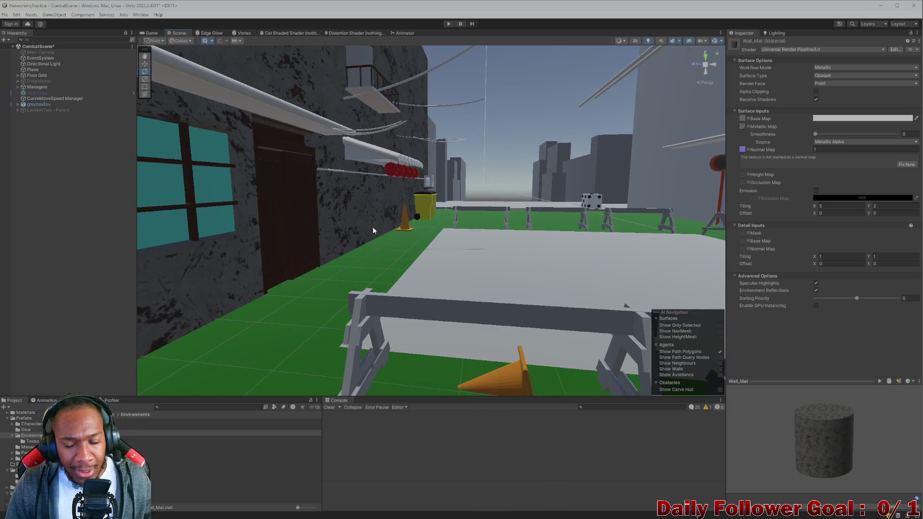
pyautogui.moveTo(373, 231); pyautogui.dragTo(650, 196)
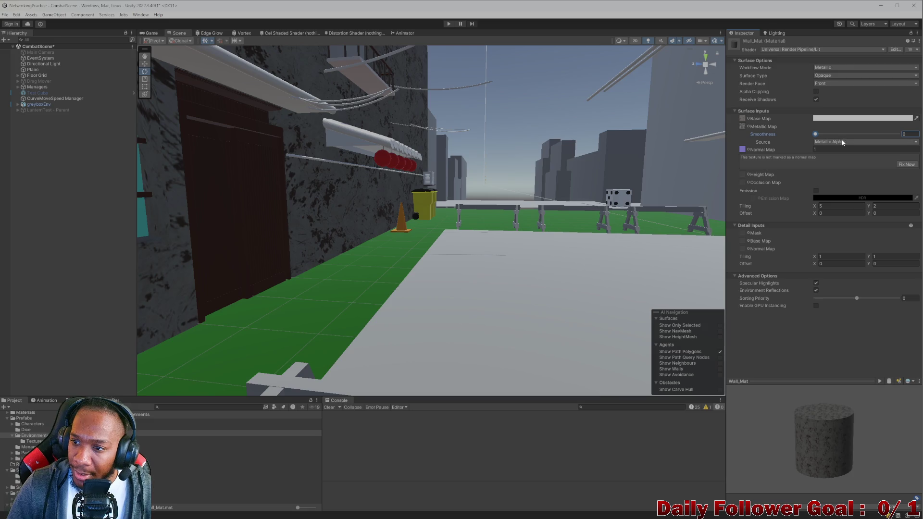
# Try a dark grey base map colour, then reset it to plain white FFFFFF.
pyautogui.click(847, 118)
pyautogui.moveTo(871, 171)
pyautogui.mouseDown()
pyautogui.moveTo(895, 166)
pyautogui.moveTo(863, 183)
pyautogui.moveTo(823, 187)
pyautogui.moveTo(815, 144)
pyautogui.mouseUp()
pyautogui.click(854, 178)
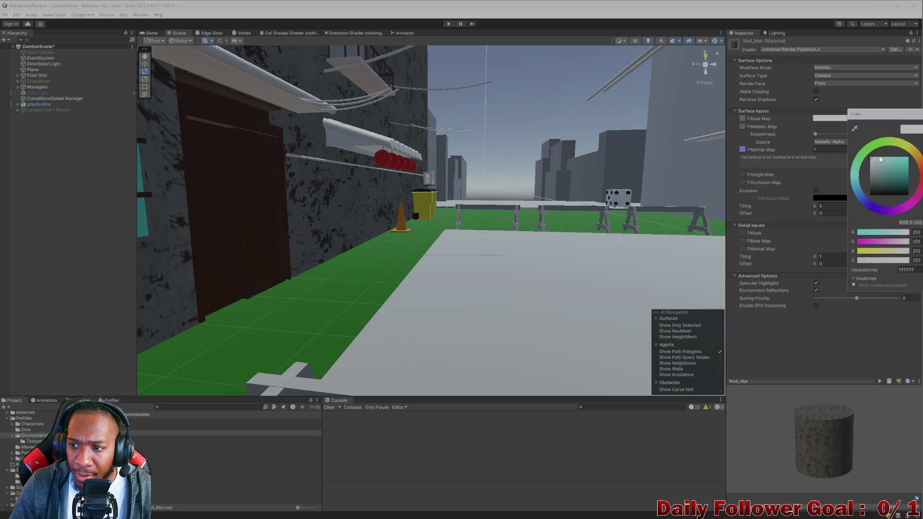
pyautogui.moveTo(884, 157); pyautogui.dragTo(843, 148)
pyautogui.moveTo(456, 183)
pyautogui.mouseDown()
pyautogui.moveTo(422, 191)
pyautogui.moveTo(518, 175)
pyautogui.moveTo(478, 218)
pyautogui.moveTo(488, 187)
pyautogui.moveTo(393, 197)
pyautogui.moveTo(431, 224)
pyautogui.moveTo(459, 204)
pyautogui.moveTo(456, 213)
pyautogui.moveTo(539, 287)
pyautogui.moveTo(453, 237)
pyautogui.moveTo(469, 226)
pyautogui.moveTo(300, 215)
pyautogui.moveTo(391, 204)
pyautogui.moveTo(493, 229)
pyautogui.moveTo(488, 193)
pyautogui.moveTo(569, 229)
pyautogui.moveTo(432, 216)
pyautogui.moveTo(505, 233)
pyautogui.moveTo(412, 198)
pyautogui.moveTo(339, 211)
pyautogui.moveTo(362, 241)
pyautogui.moveTo(714, 304)
pyautogui.mouseUp()
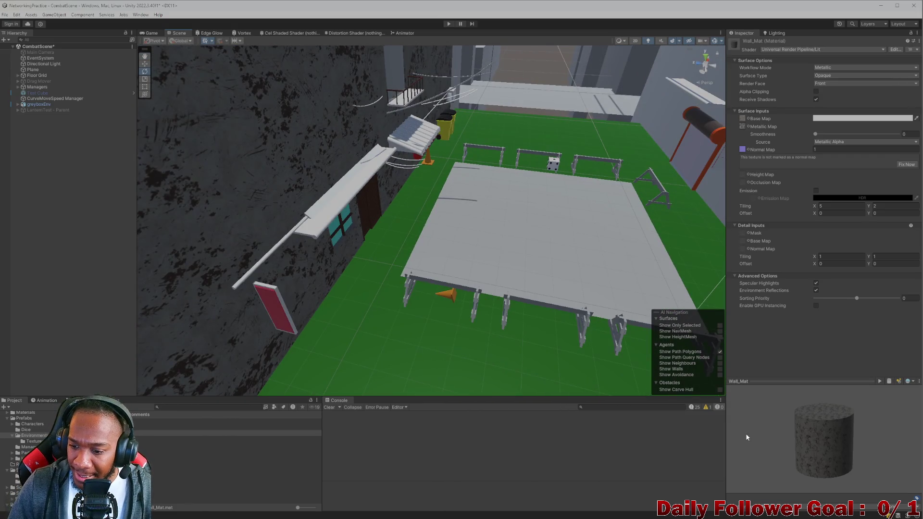
pyautogui.moveTo(528, 235); pyautogui.dragTo(505, 207)
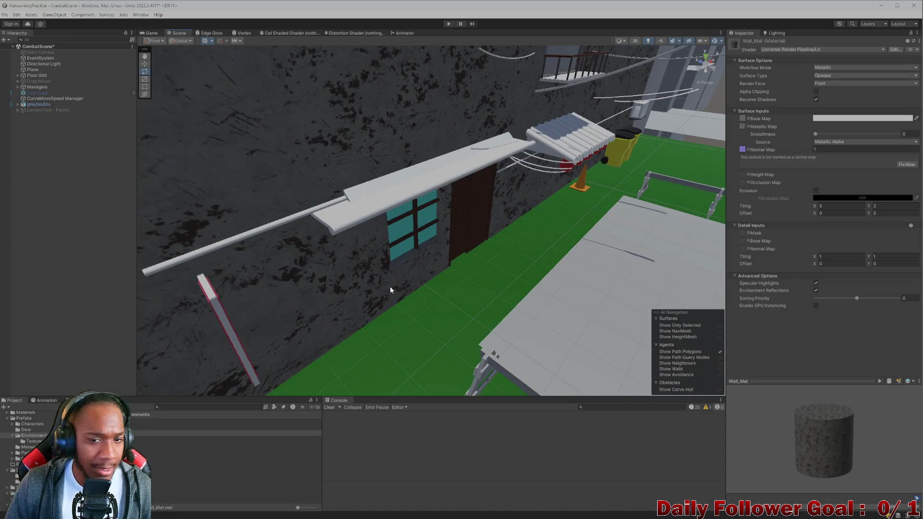
pyautogui.moveTo(390, 288)
pyautogui.mouseDown()
pyautogui.moveTo(492, 258)
pyautogui.moveTo(469, 257)
pyautogui.moveTo(423, 212)
pyautogui.moveTo(419, 244)
pyautogui.mouseUp()
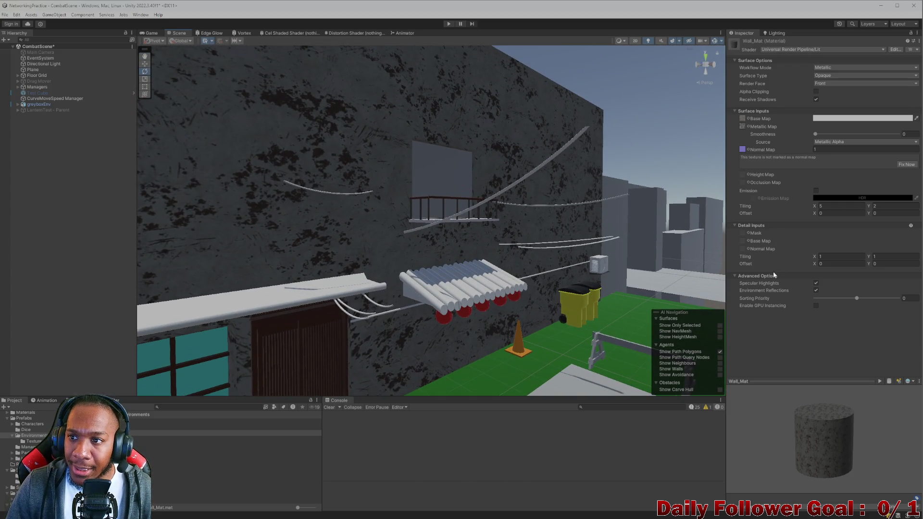
pyautogui.click(821, 48)
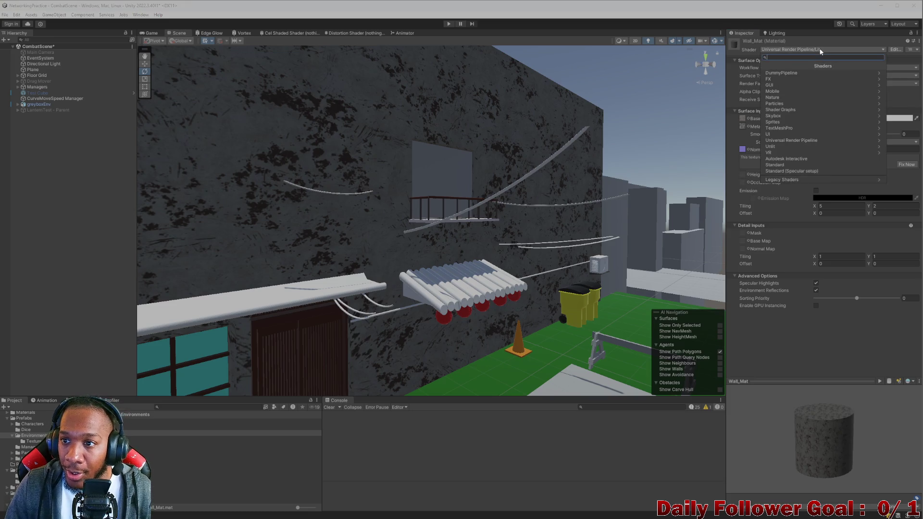
# Switch Wall_Mat to the Shader Graphs > Cel Shaded Shader.
pyautogui.click(785, 111)
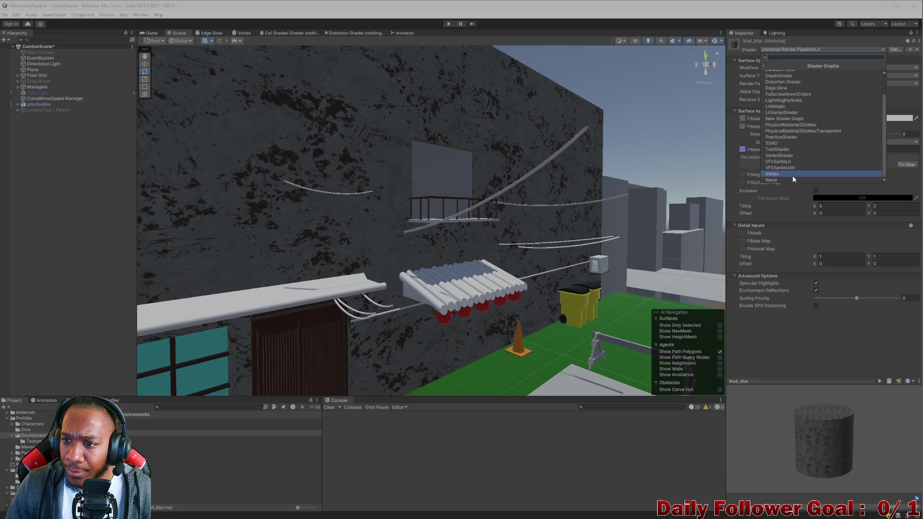
pyautogui.click(794, 86)
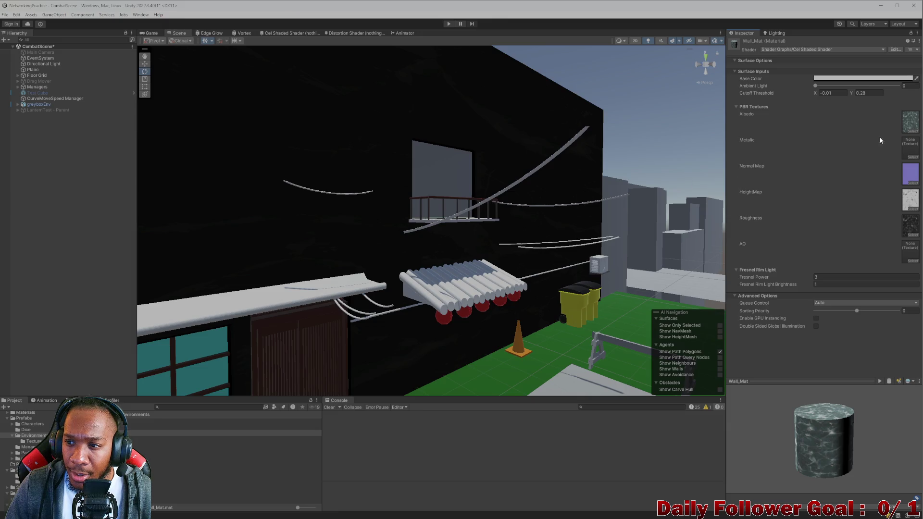
pyautogui.moveTo(700, 193)
pyautogui.mouseDown()
pyautogui.moveTo(513, 259)
pyautogui.moveTo(521, 222)
pyautogui.moveTo(434, 191)
pyautogui.moveTo(479, 221)
pyautogui.mouseUp()
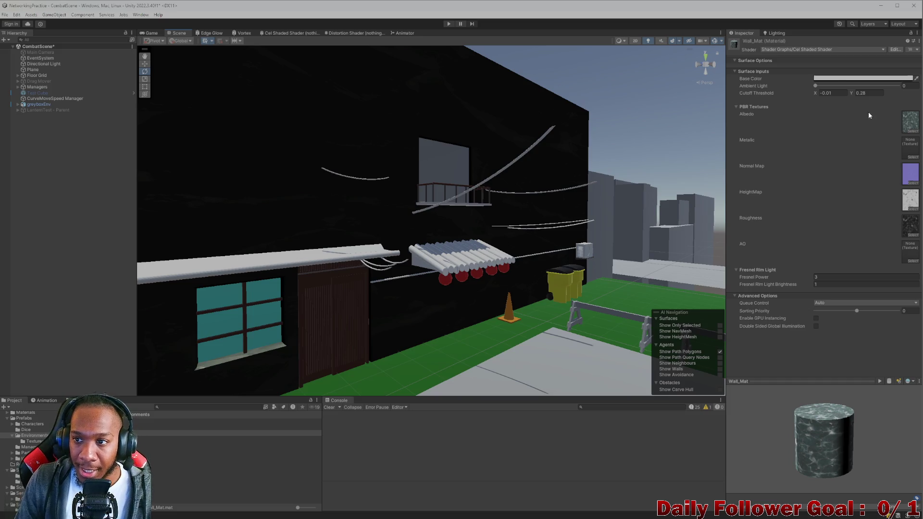
# Raise the ambient light to about 0.65 so the wall brightens.
pyautogui.click(829, 79)
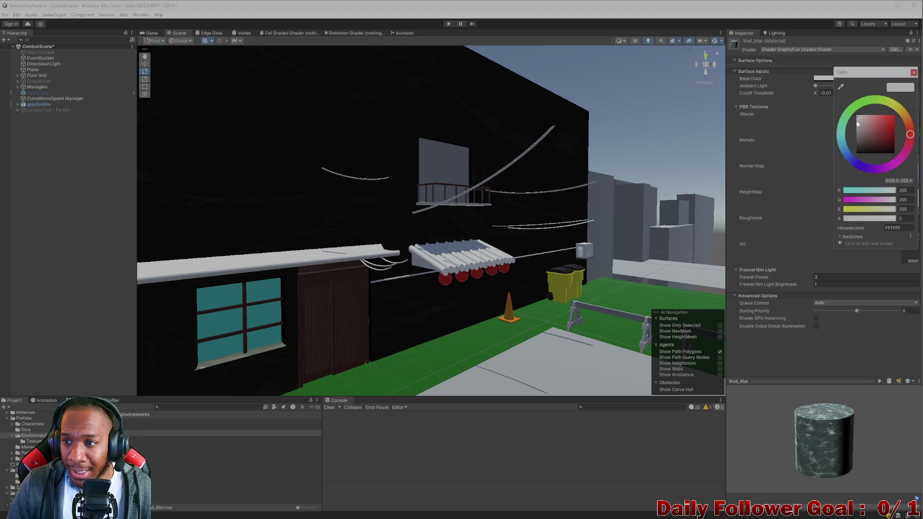
pyautogui.click(815, 85)
pyautogui.moveTo(817, 87)
pyautogui.mouseDown()
pyautogui.moveTo(894, 97)
pyautogui.moveTo(819, 86)
pyautogui.moveTo(848, 88)
pyautogui.moveTo(816, 94)
pyautogui.moveTo(847, 86)
pyautogui.mouseUp()
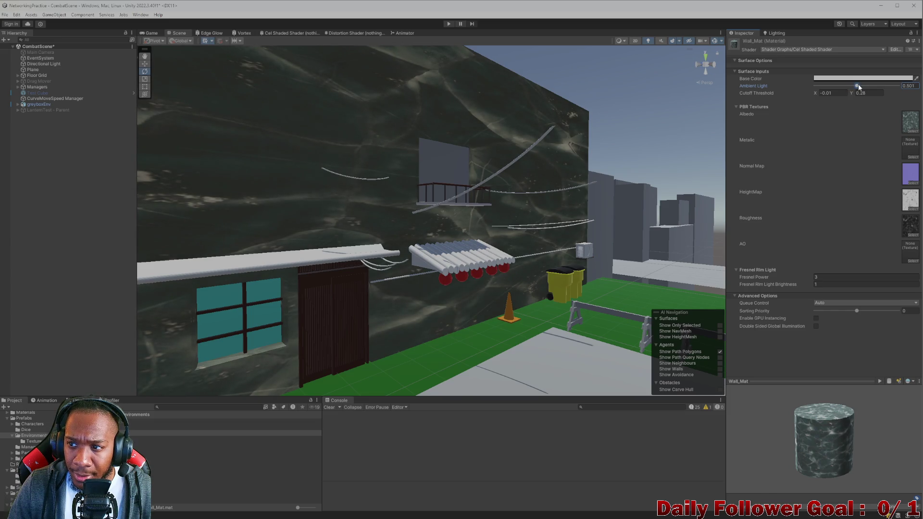
pyautogui.moveTo(480, 216)
pyautogui.mouseDown()
pyautogui.moveTo(500, 223)
pyautogui.moveTo(499, 238)
pyautogui.mouseUp()
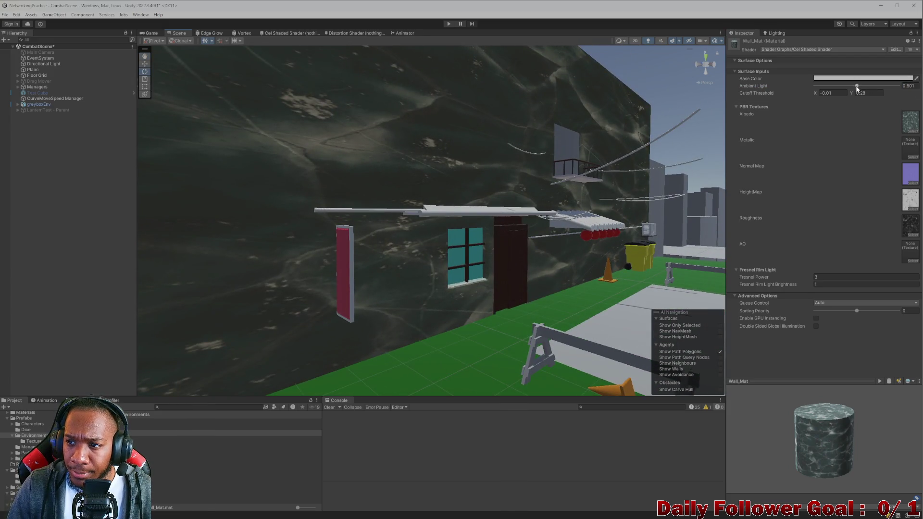
pyautogui.moveTo(858, 87)
pyautogui.mouseDown()
pyautogui.moveTo(881, 88)
pyautogui.moveTo(867, 95)
pyautogui.mouseUp()
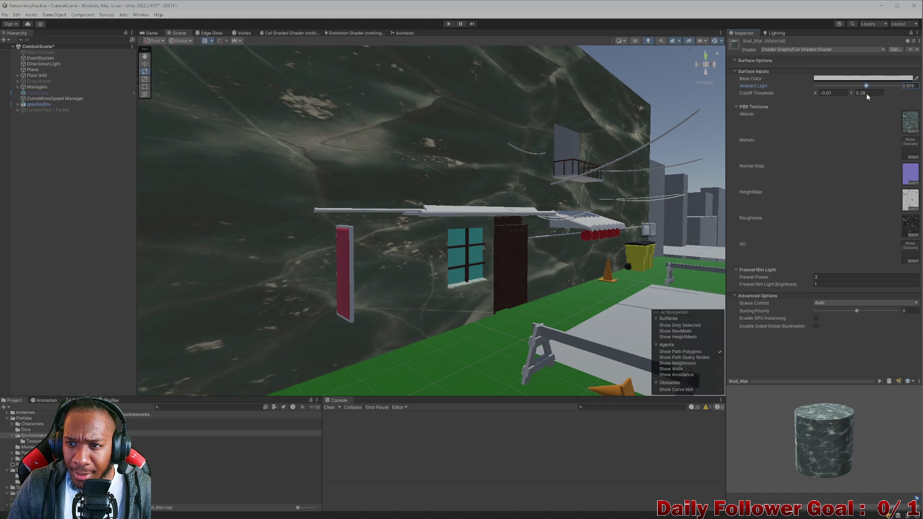
pyautogui.click(736, 71)
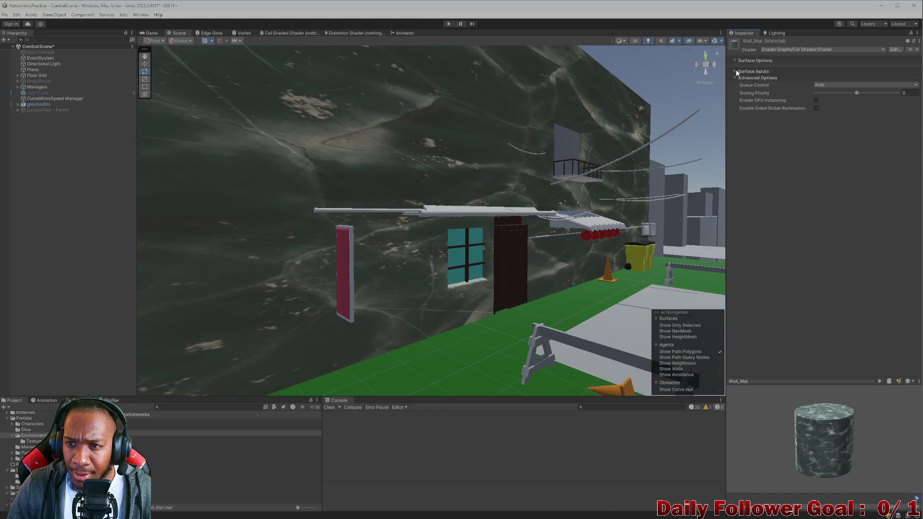
# Open the Select Texture picker for Wall_Mat's Albedo slot holding Ice003.
pyautogui.click(735, 71)
pyautogui.scroll(-10, 459, 238)
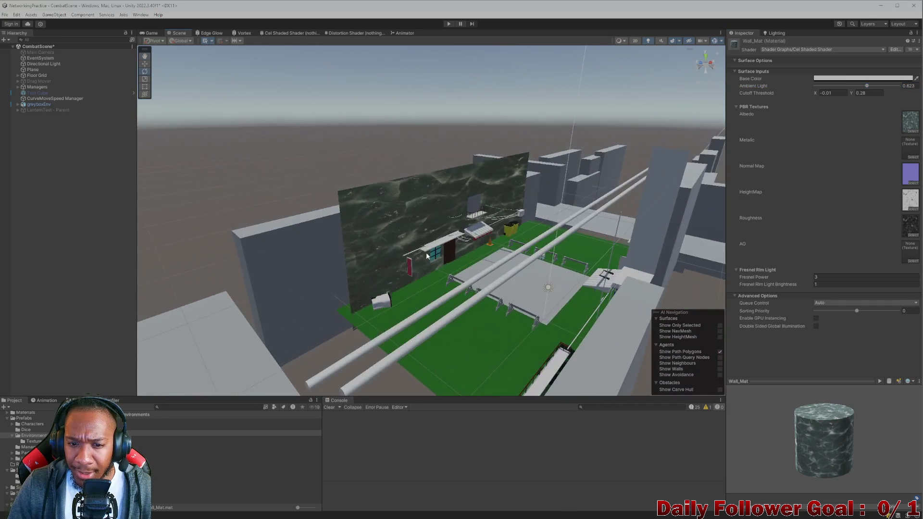
pyautogui.scroll(10, 427, 256)
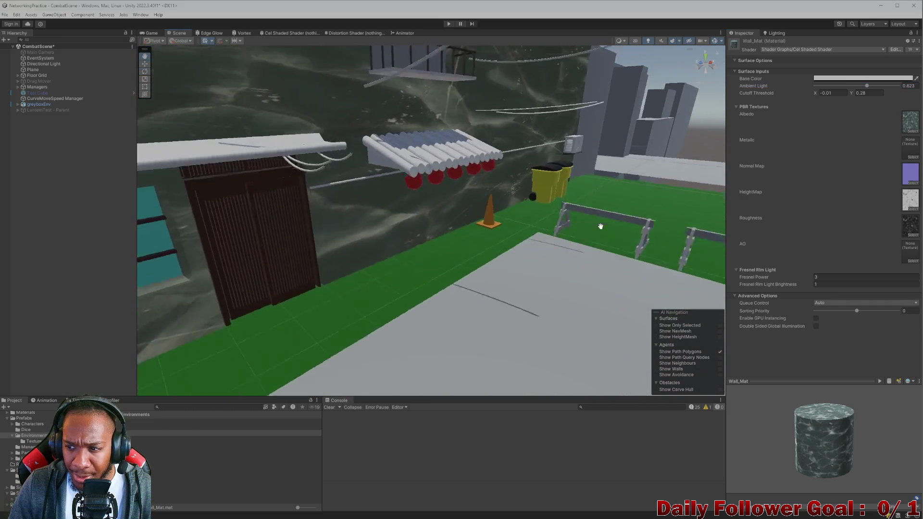
pyautogui.moveTo(600, 226)
pyautogui.mouseDown()
pyautogui.moveTo(496, 194)
pyautogui.moveTo(507, 142)
pyautogui.mouseUp()
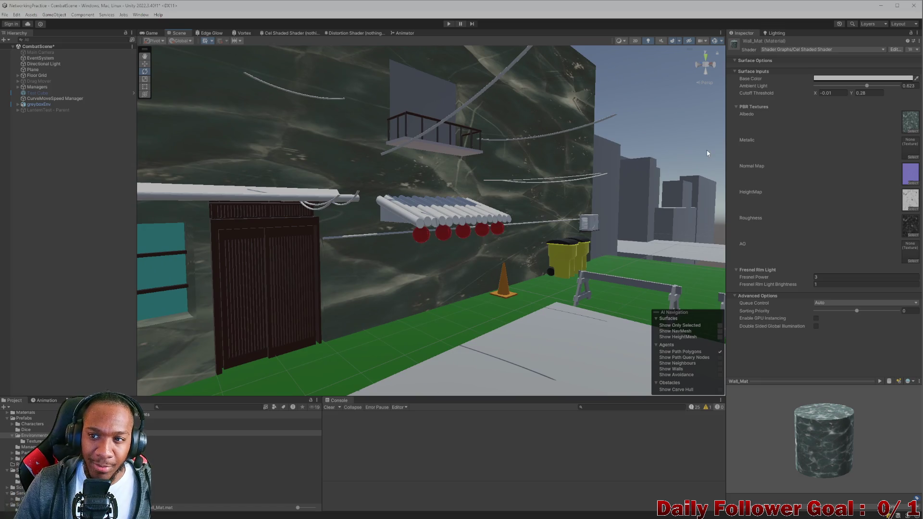
pyautogui.click(902, 123)
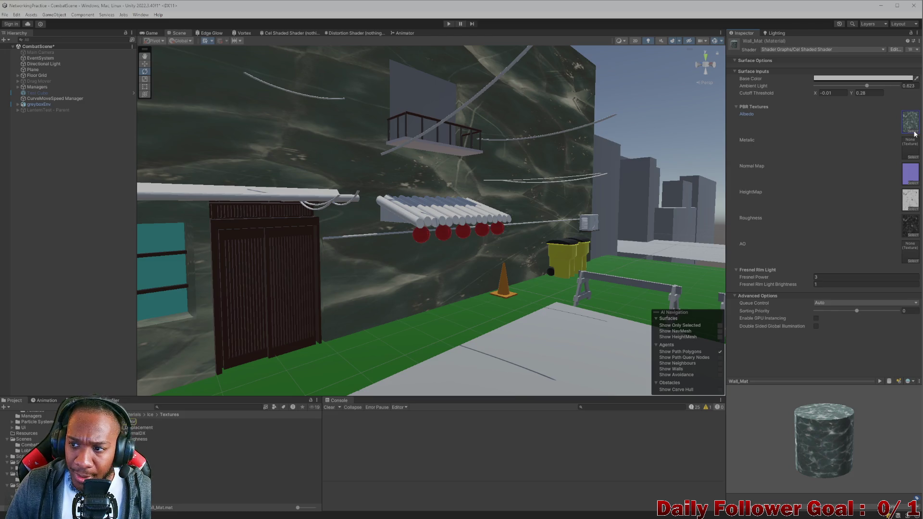
pyautogui.click(912, 130)
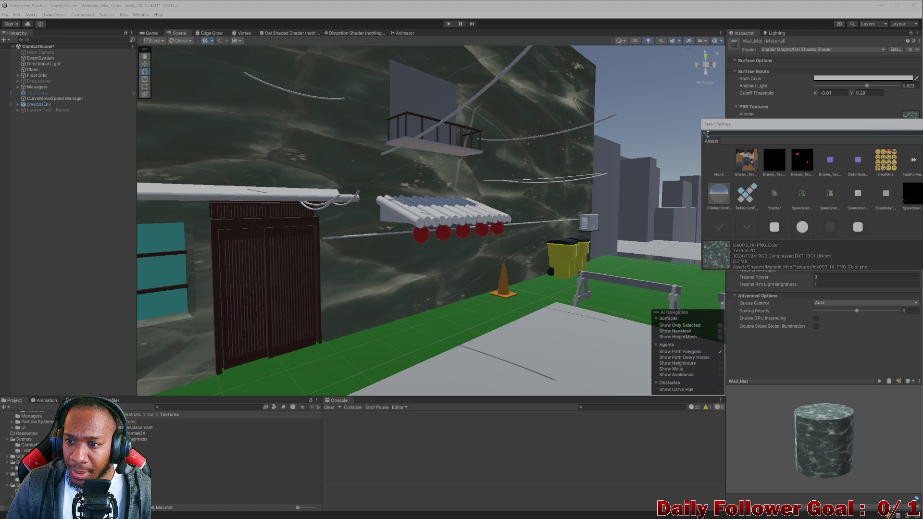
# Drag the new albedo, normal, roughness and height textures into Wall_Mat's map slots.
pyautogui.press('Escape')
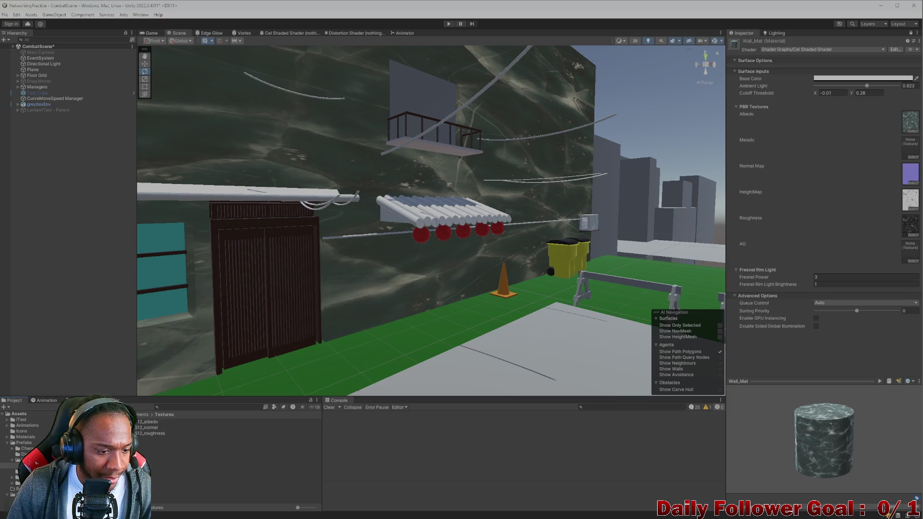
pyautogui.moveTo(896, 132); pyautogui.dragTo(909, 123)
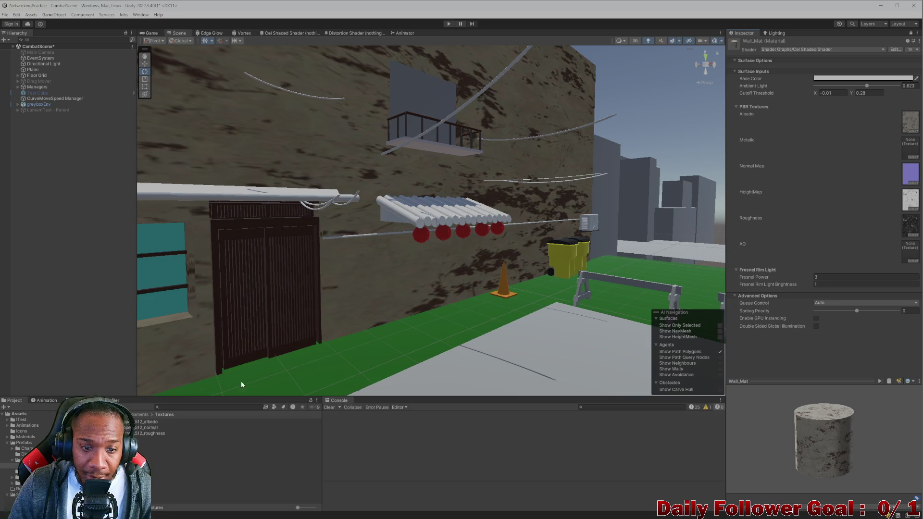
pyautogui.moveTo(147, 427); pyautogui.dragTo(820, 180)
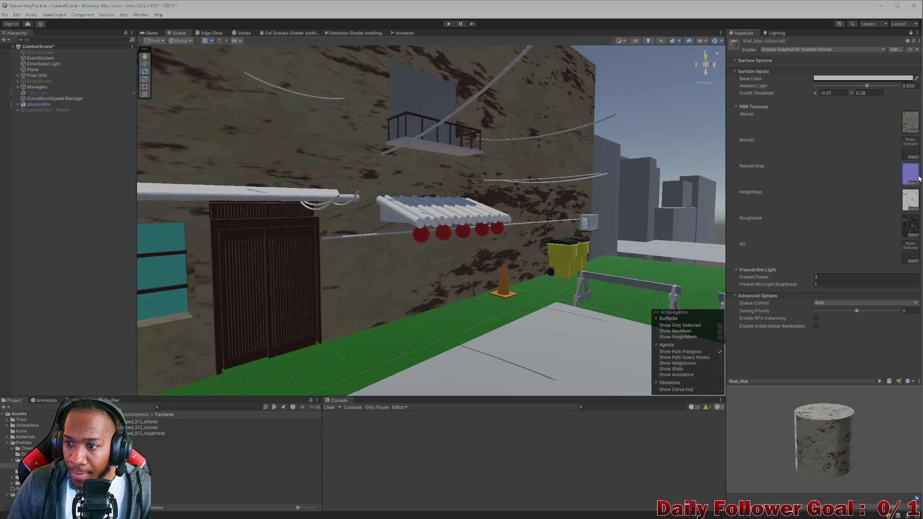
pyautogui.moveTo(159, 433); pyautogui.dragTo(849, 231)
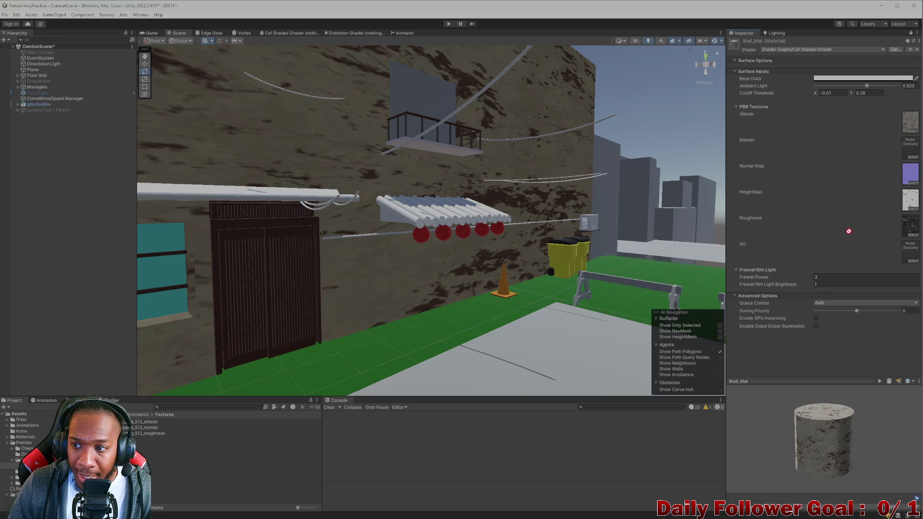
pyautogui.moveTo(913, 206); pyautogui.dragTo(911, 201)
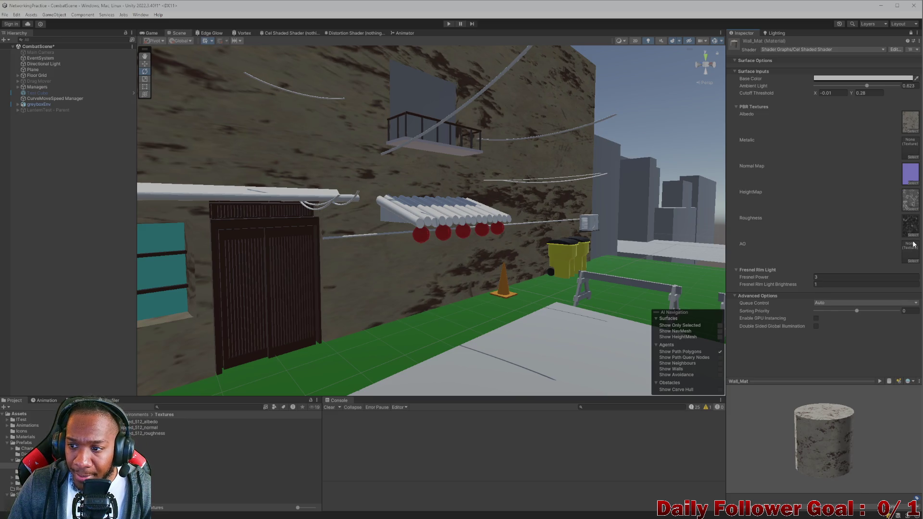
# Revert Wall_Mat's shader to Universal Render Pipeline/Lit, keeping the 5 by 2 tiling.
pyautogui.click(913, 235)
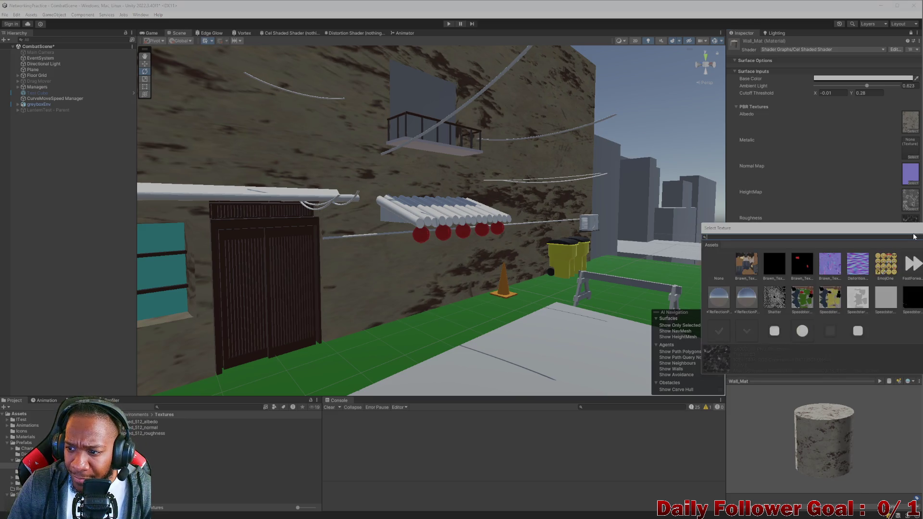
pyautogui.press('Escape')
pyautogui.click(905, 202)
pyautogui.hotkey('ctrl', 'z')
pyautogui.moveTo(461, 250)
pyautogui.mouseDown()
pyautogui.moveTo(432, 251)
pyautogui.moveTo(423, 284)
pyautogui.moveTo(368, 310)
pyautogui.moveTo(227, 293)
pyautogui.moveTo(592, 290)
pyautogui.moveTo(515, 309)
pyautogui.moveTo(354, 266)
pyautogui.moveTo(426, 274)
pyautogui.moveTo(400, 253)
pyautogui.moveTo(416, 234)
pyautogui.moveTo(367, 292)
pyautogui.moveTo(512, 258)
pyautogui.moveTo(287, 270)
pyautogui.moveTo(417, 270)
pyautogui.moveTo(353, 246)
pyautogui.moveTo(379, 239)
pyautogui.moveTo(546, 239)
pyautogui.moveTo(344, 244)
pyautogui.moveTo(271, 317)
pyautogui.moveTo(507, 347)
pyautogui.moveTo(439, 295)
pyautogui.moveTo(521, 264)
pyautogui.moveTo(336, 311)
pyautogui.moveTo(455, 246)
pyautogui.moveTo(461, 269)
pyautogui.mouseUp()
# Switch to the Brave window showing textures.com's Free Content gallery.
pyautogui.moveTo(522, 513)
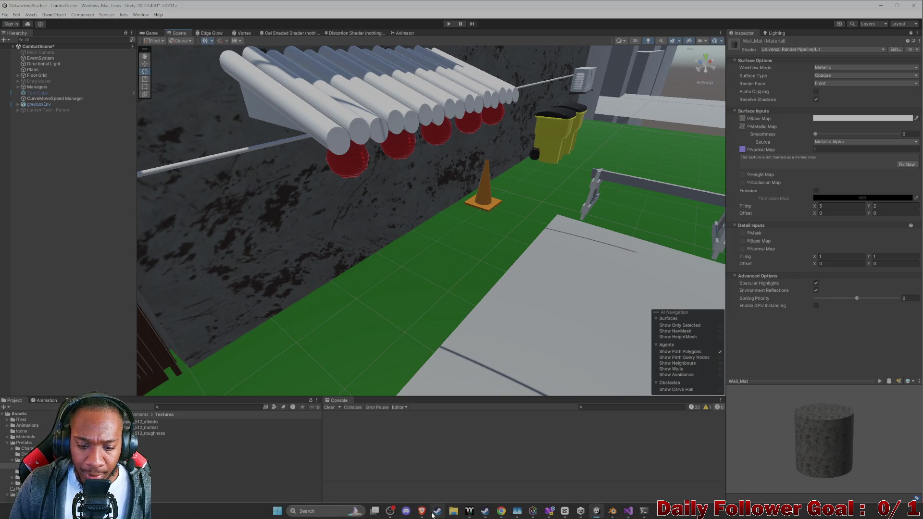
pyautogui.moveTo(422, 511)
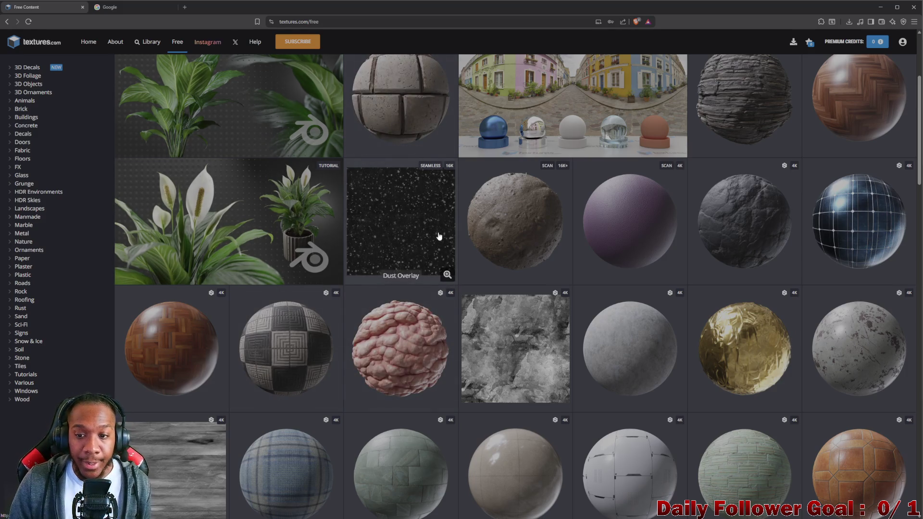
# Search the textures.com library for 'wood'.
pyautogui.scroll(2, 438, 236)
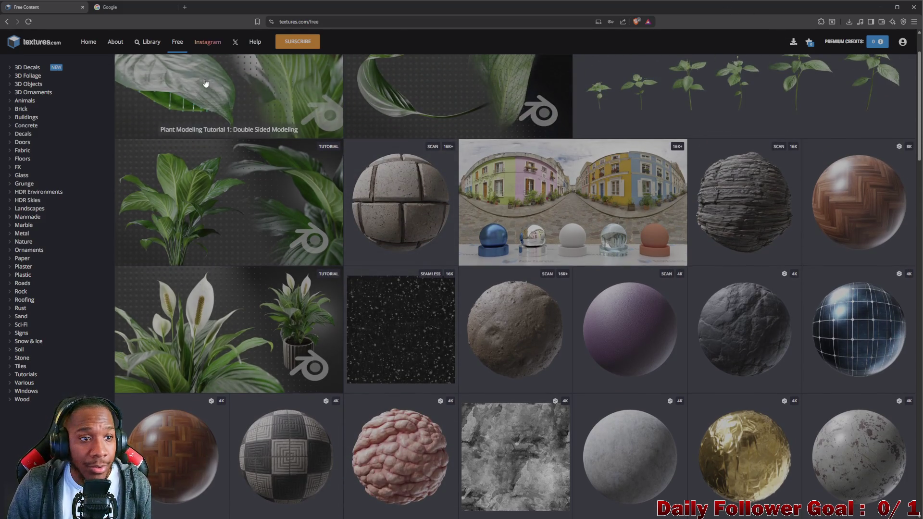
pyautogui.click(150, 43)
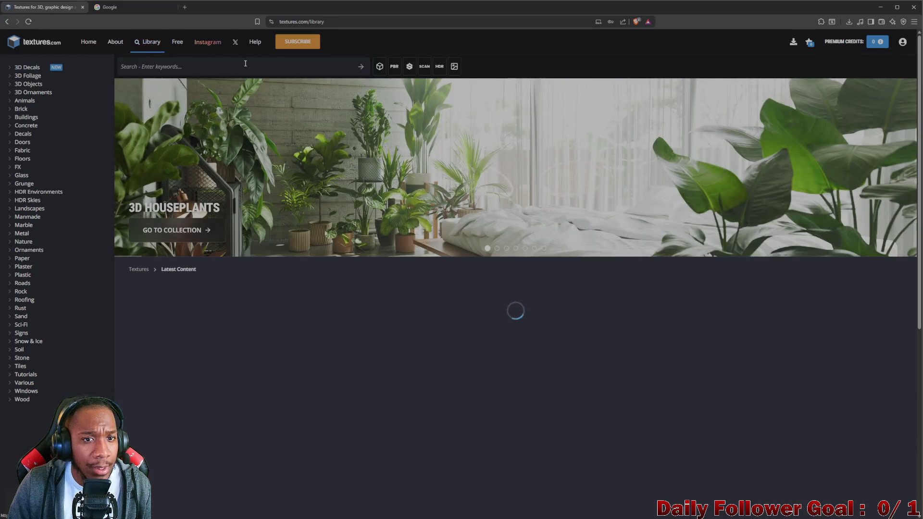
pyautogui.click(230, 70)
pyautogui.write('wo')
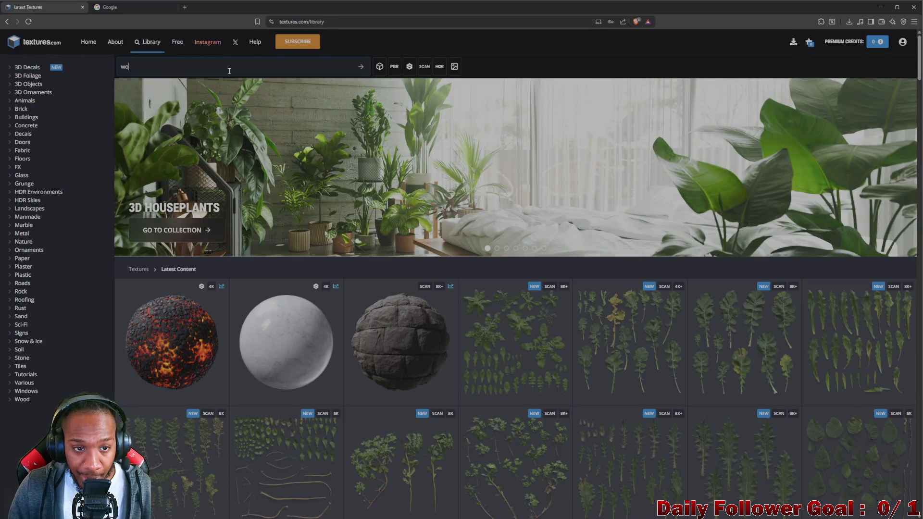
pyautogui.write('od')
pyautogui.press('Return')
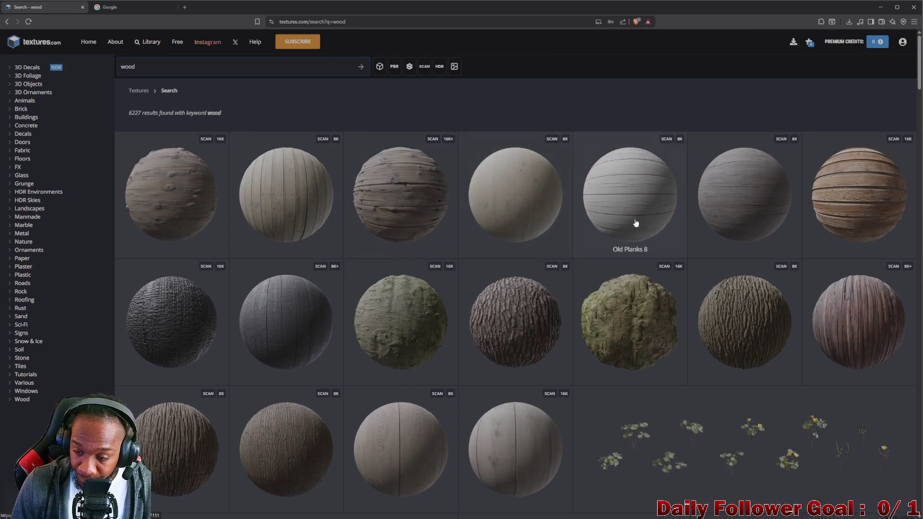
pyautogui.scroll(-3, 769, 231)
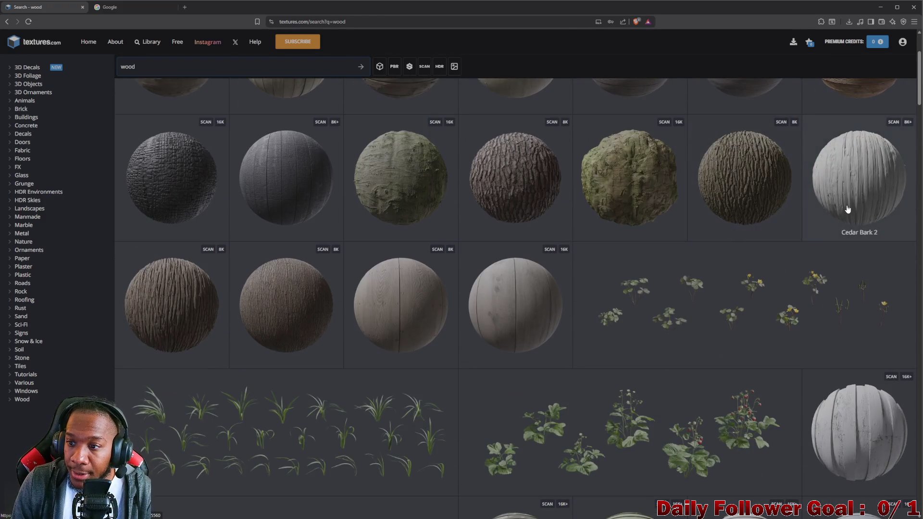
pyautogui.scroll(-1, 749, 240)
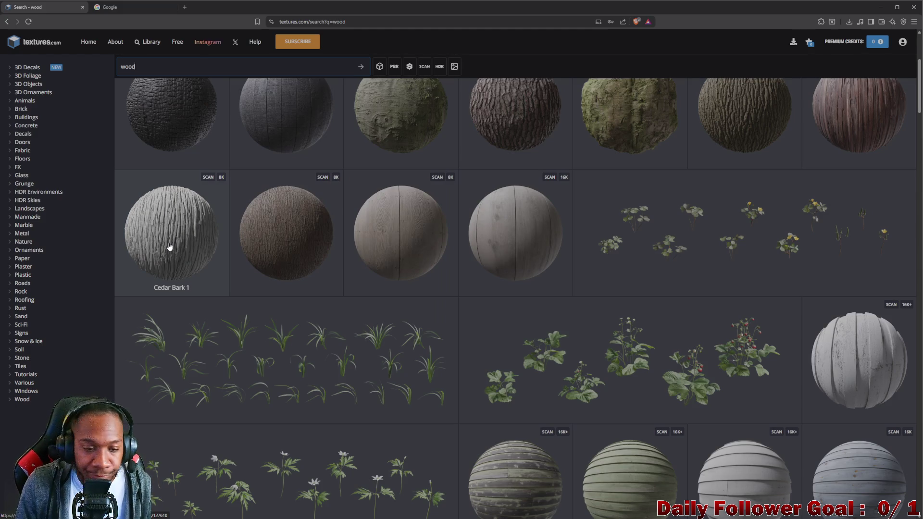
# Check Cedar Bark 1's download sizes, then return to the wood results.
pyautogui.click(197, 247)
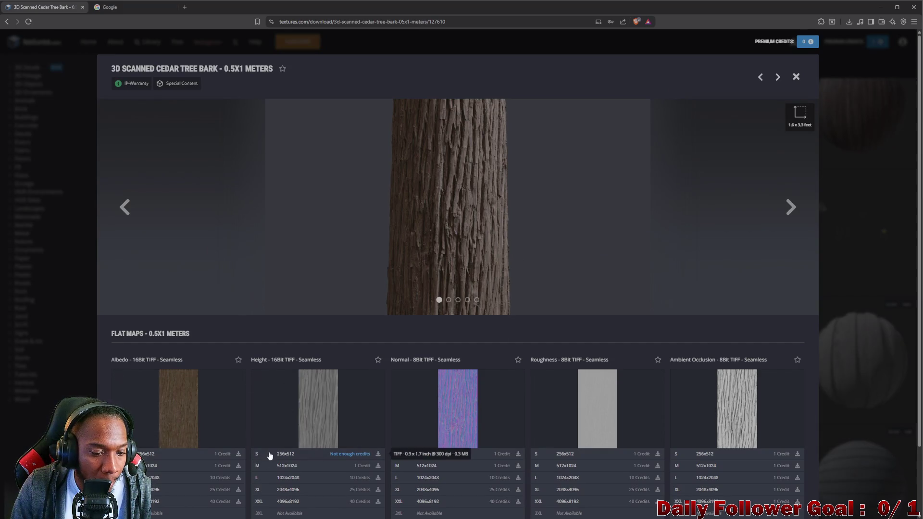
pyautogui.scroll(-1, 410, 356)
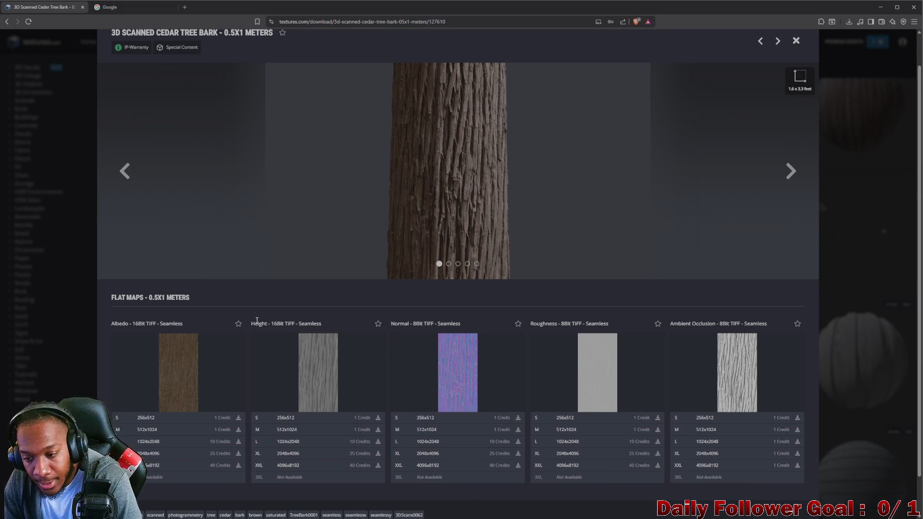
pyautogui.scroll(1, 201, 189)
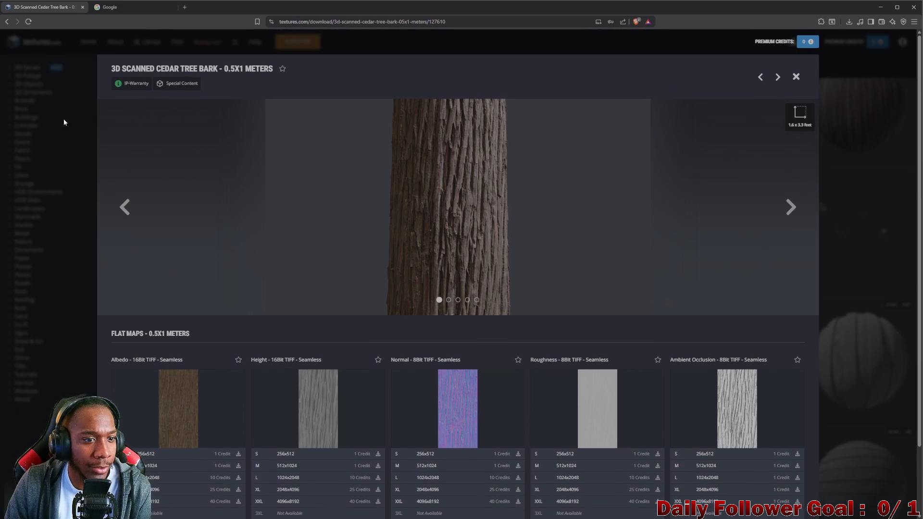
pyautogui.click(8, 21)
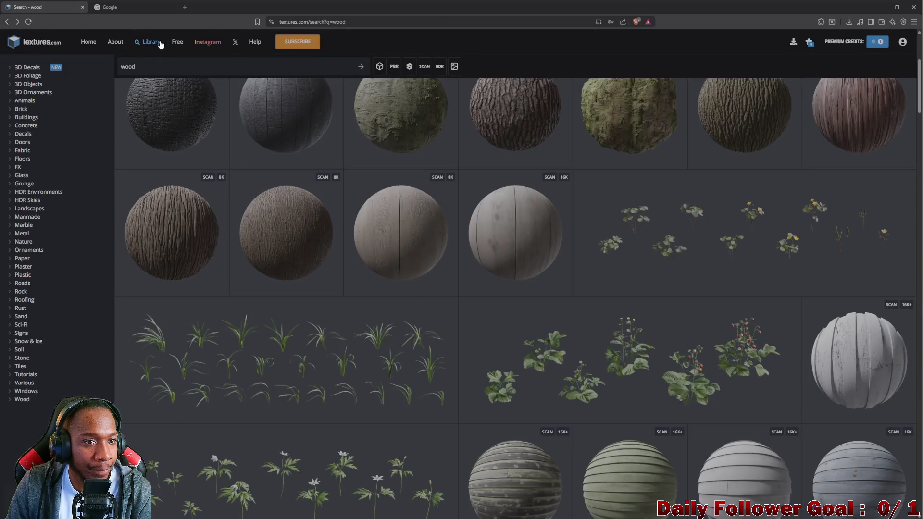
pyautogui.click(177, 42)
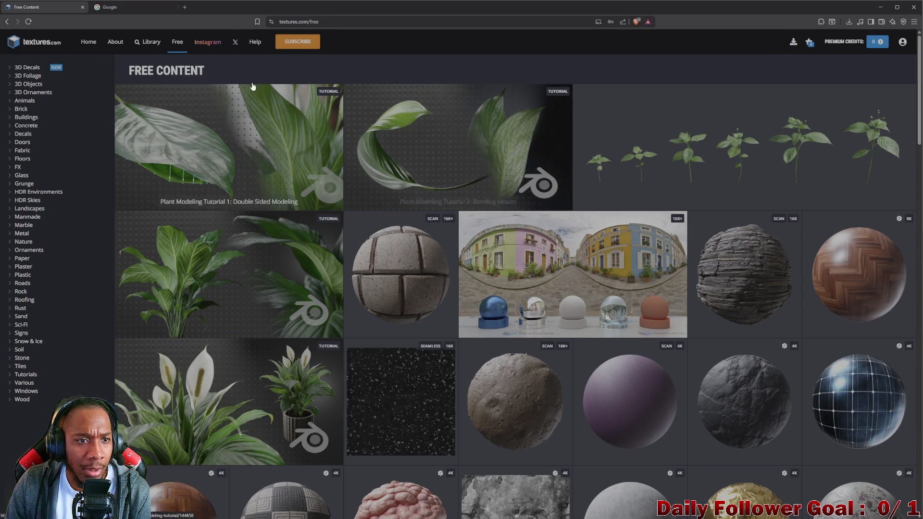
# Rerun the library search for 'wood' (6227 results), then open the Free content page.
pyautogui.scroll(-3, 817, 173)
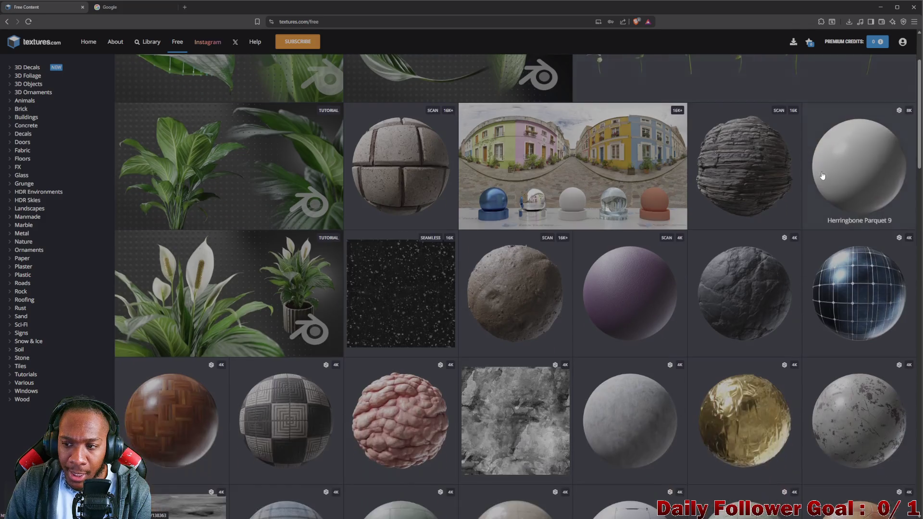
pyautogui.scroll(-3, 781, 257)
pyautogui.scroll(5, 298, 155)
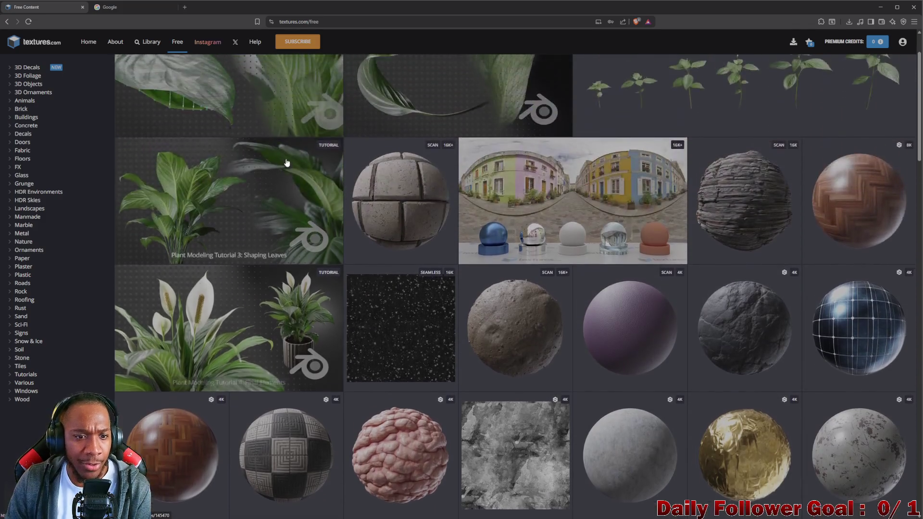
pyautogui.click(149, 42)
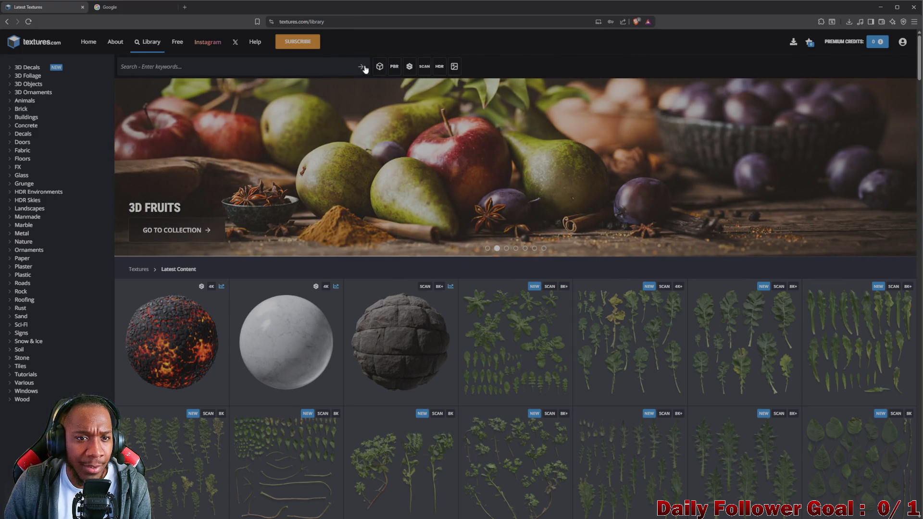
pyautogui.click(206, 70)
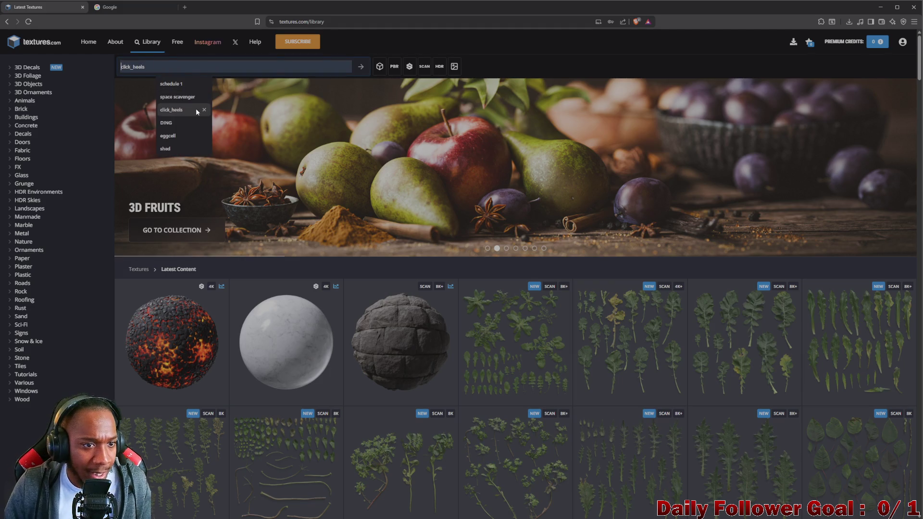
pyautogui.write('wood')
pyautogui.press('Return')
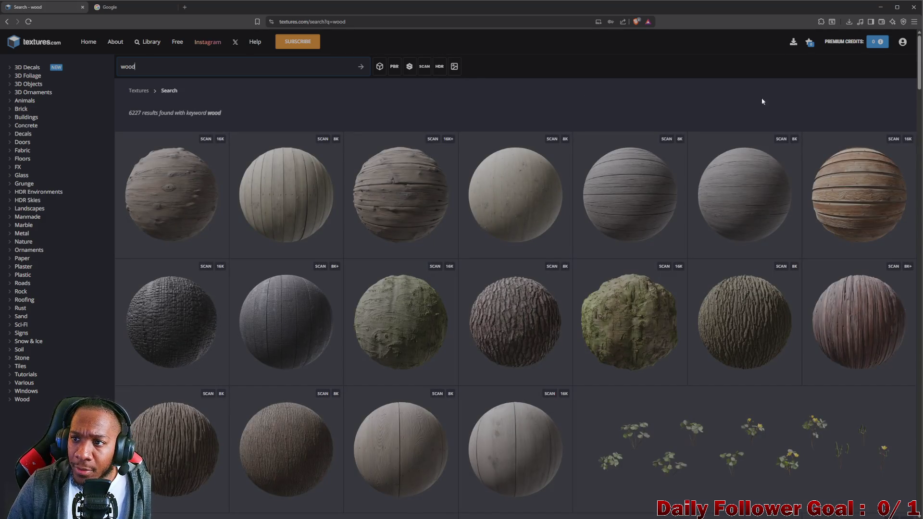
pyautogui.click(176, 43)
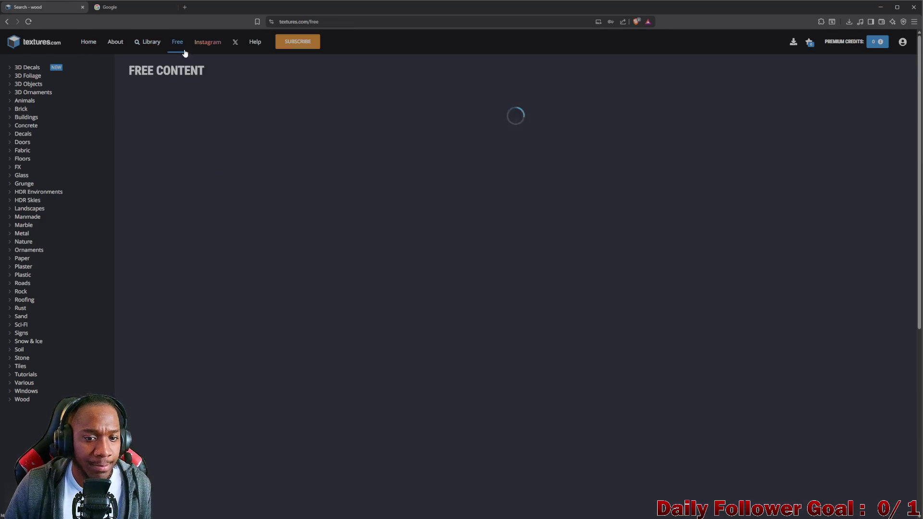
# Scroll down through the Free Content gallery of 4K material textures.
pyautogui.scroll(-3, 631, 164)
pyautogui.scroll(-3, 631, 164)
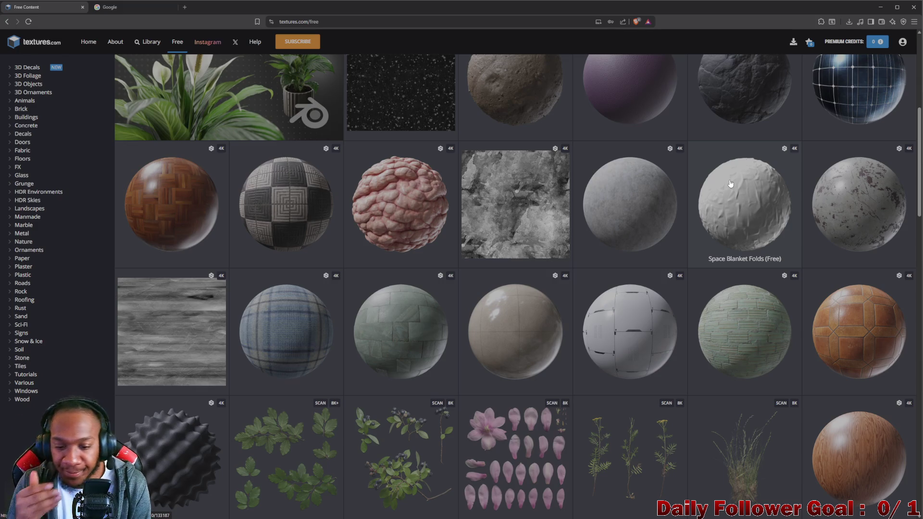
pyautogui.scroll(-2, 755, 176)
pyautogui.scroll(-1, 817, 192)
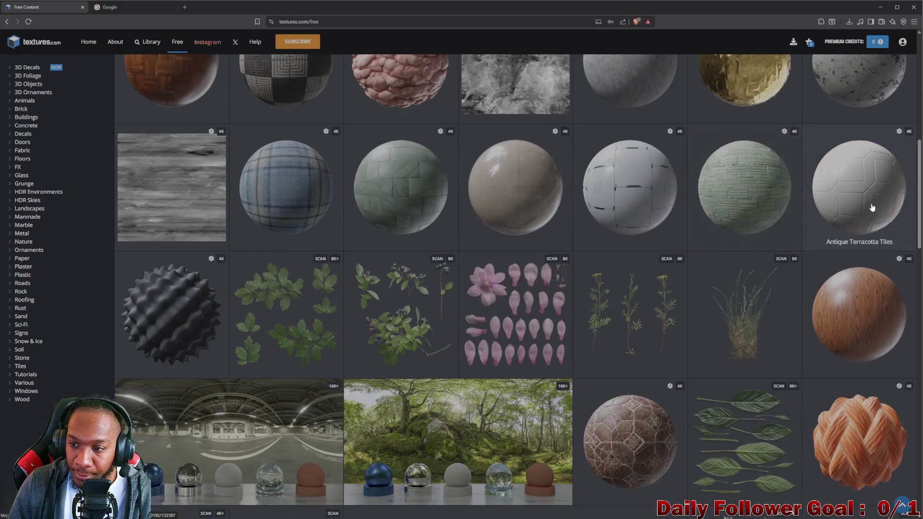
pyautogui.scroll(-2, 817, 298)
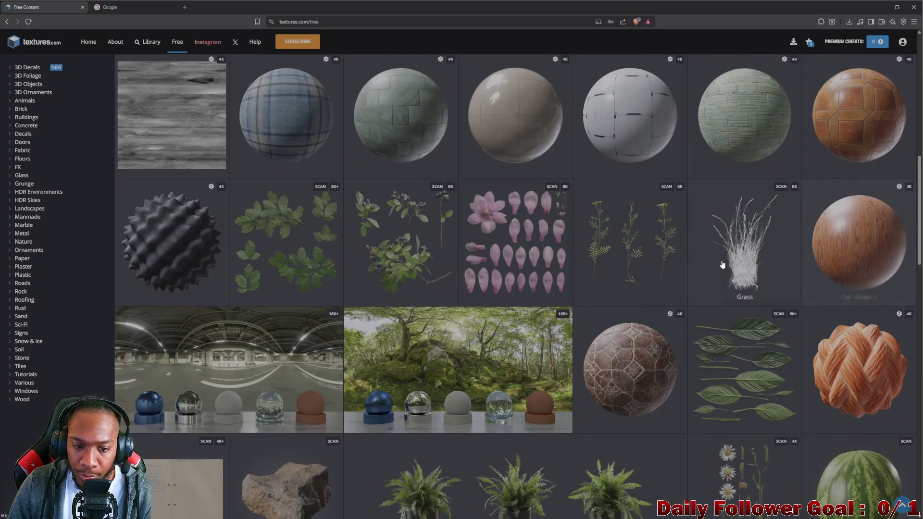
pyautogui.scroll(-5, 673, 264)
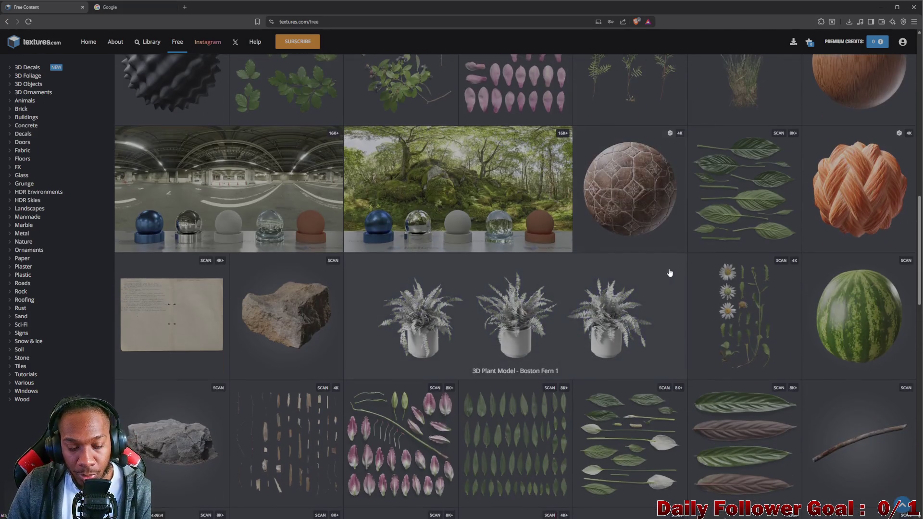
pyautogui.scroll(-4, 809, 188)
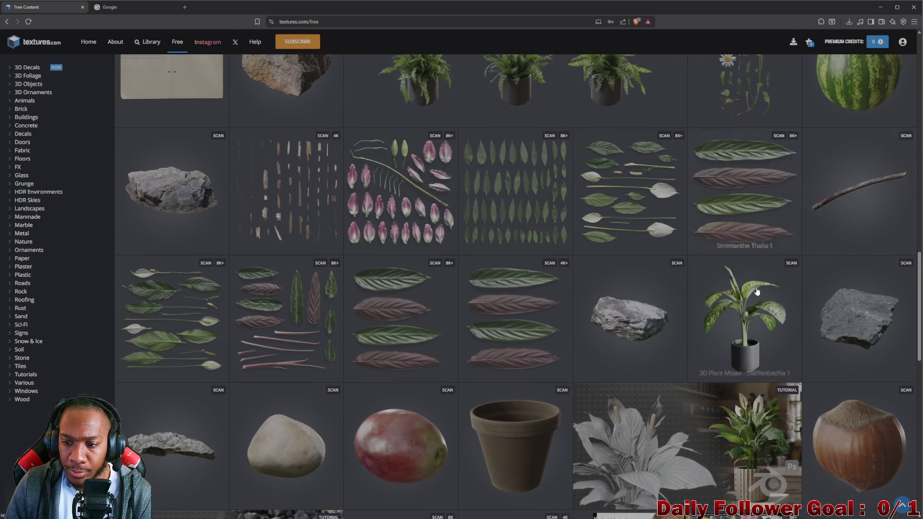
pyautogui.scroll(-1, 848, 298)
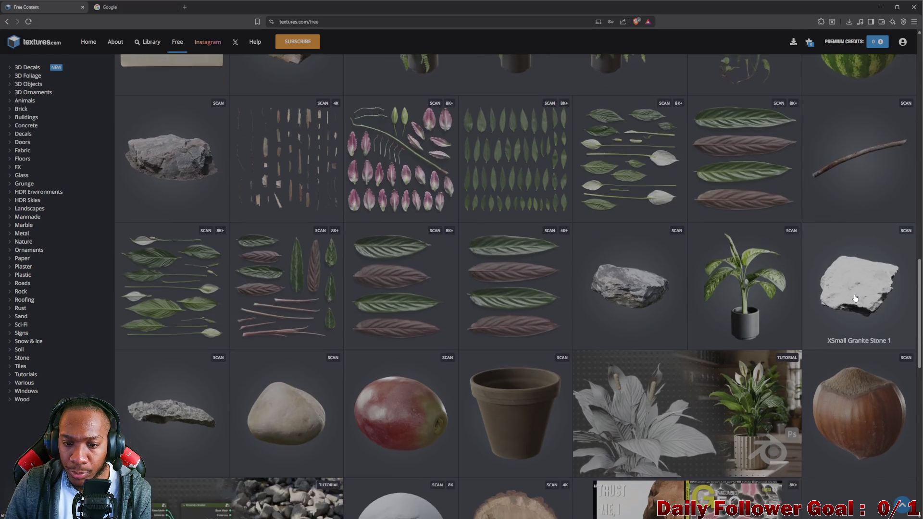
pyautogui.scroll(-2, 731, 288)
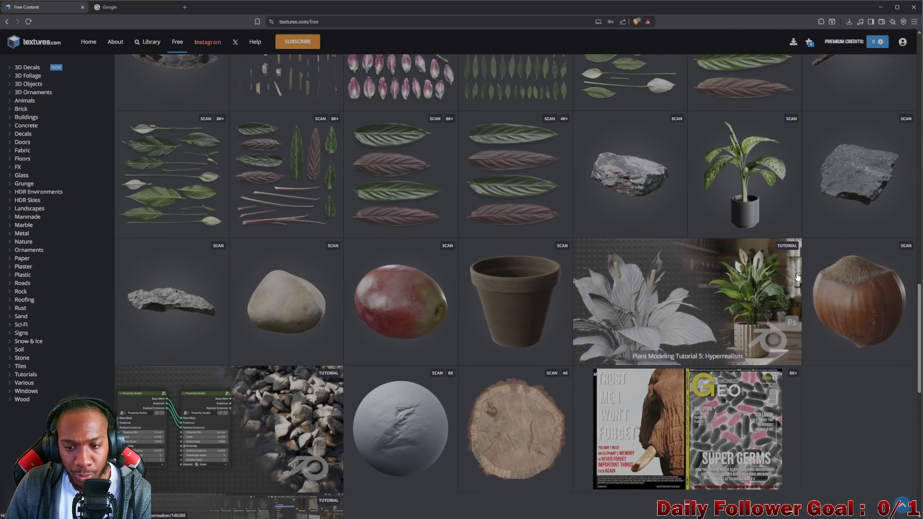
pyautogui.scroll(-3, 745, 276)
pyautogui.scroll(-3, 782, 275)
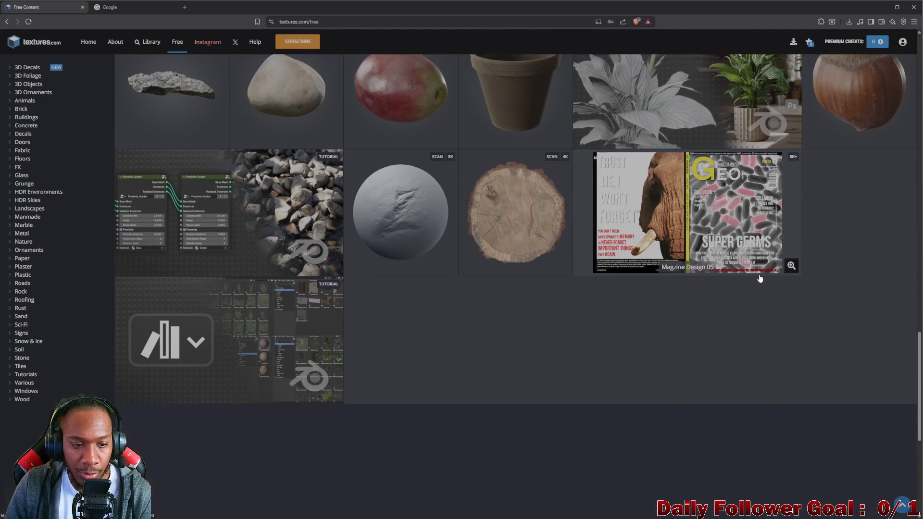
# Scroll back up and return to the 6227 'wood' search results.
pyautogui.scroll(2, 705, 303)
pyautogui.scroll(10, 676, 348)
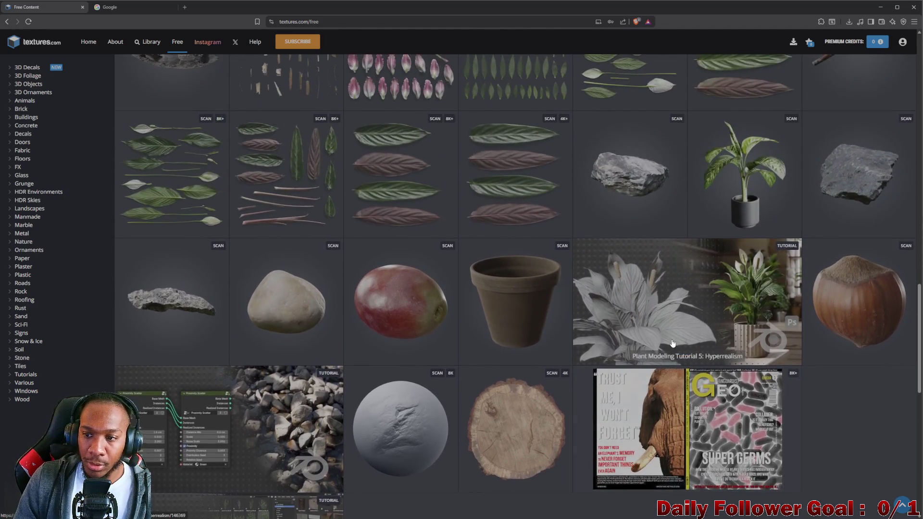
pyautogui.scroll(7, 646, 331)
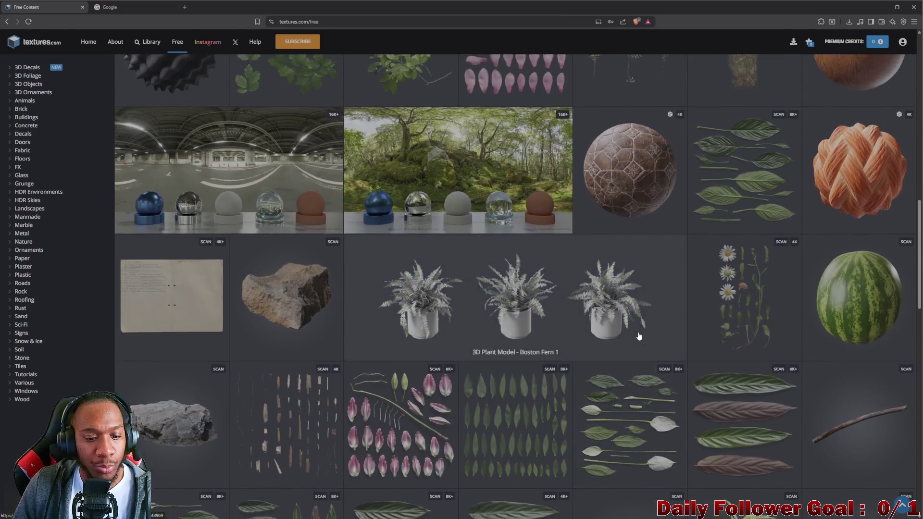
pyautogui.scroll(4, 567, 336)
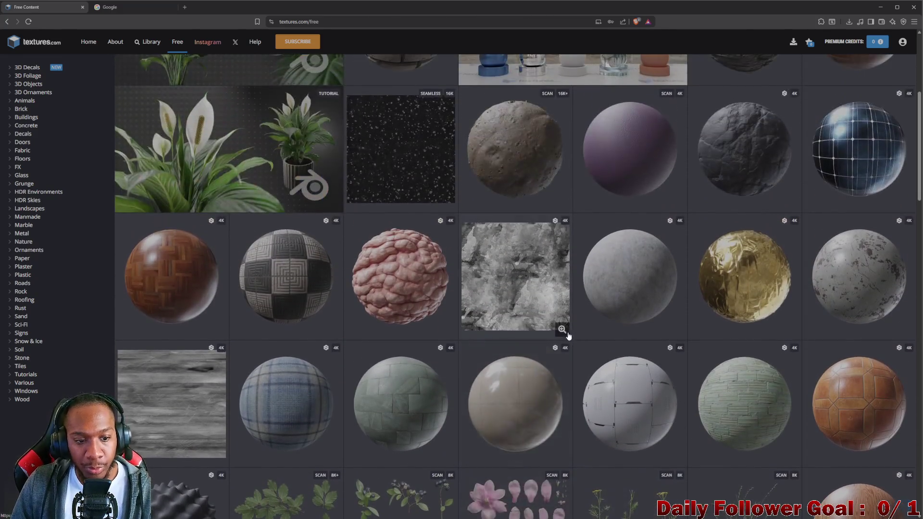
pyautogui.scroll(3, 560, 397)
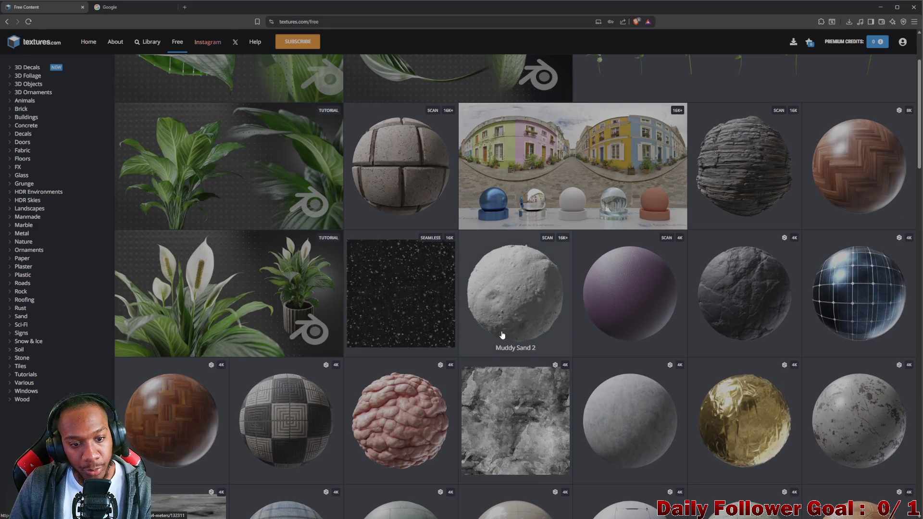
pyautogui.scroll(2, 491, 321)
pyautogui.scroll(1, 486, 319)
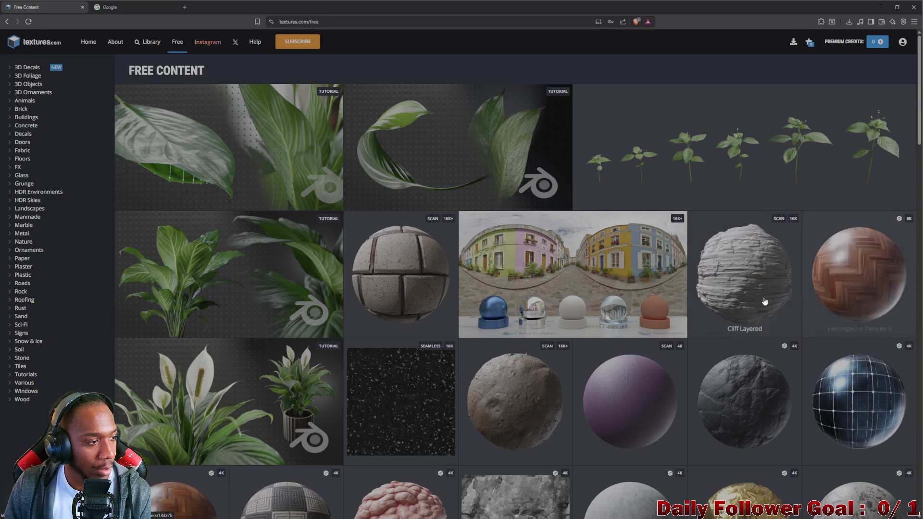
pyautogui.scroll(-9, 592, 325)
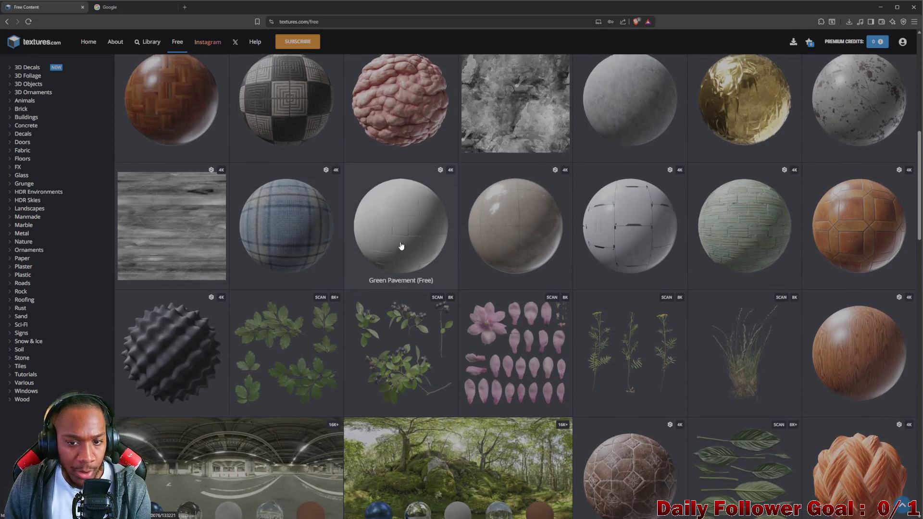
pyautogui.scroll(3, 54, 30)
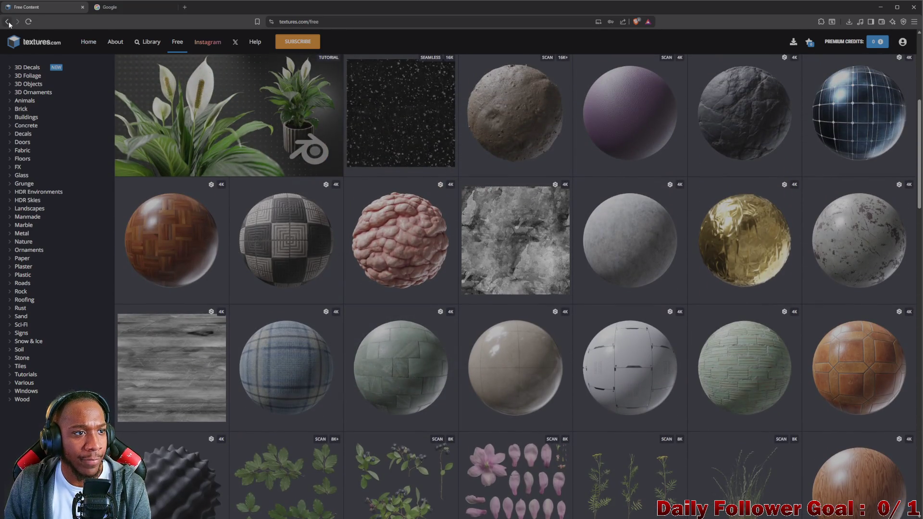
pyautogui.click(8, 22)
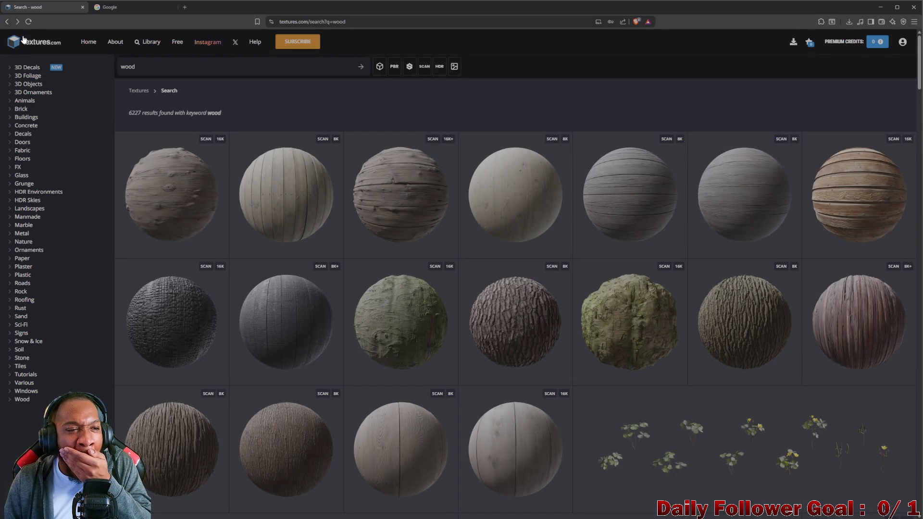
pyautogui.click(362, 25)
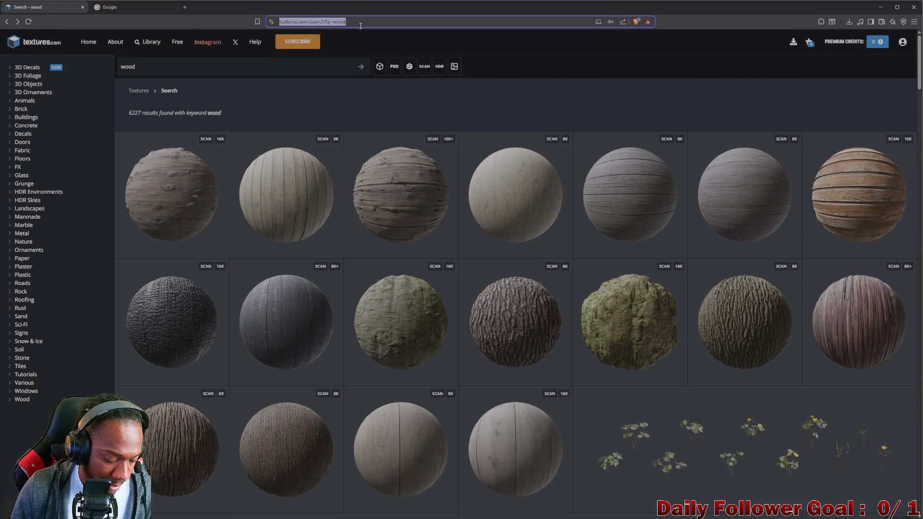
# Google 'tilable textures' and switch to the corrected 'tileable textures' results.
pyautogui.write('tilt')
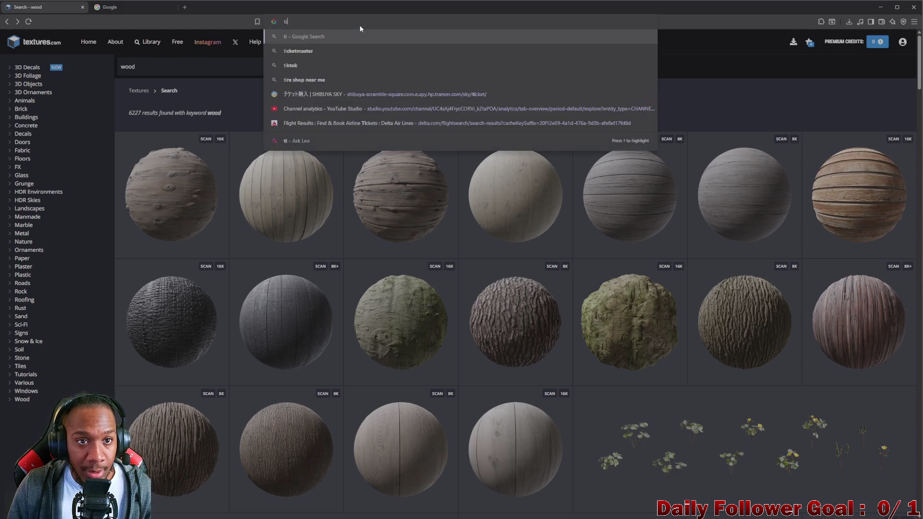
pyautogui.press('BackSpace')
pyautogui.write('able tex')
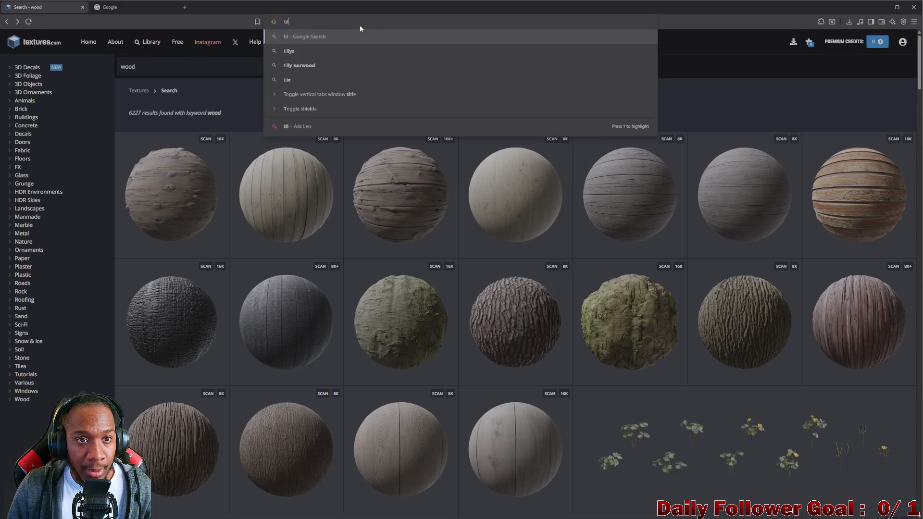
pyautogui.write('tue')
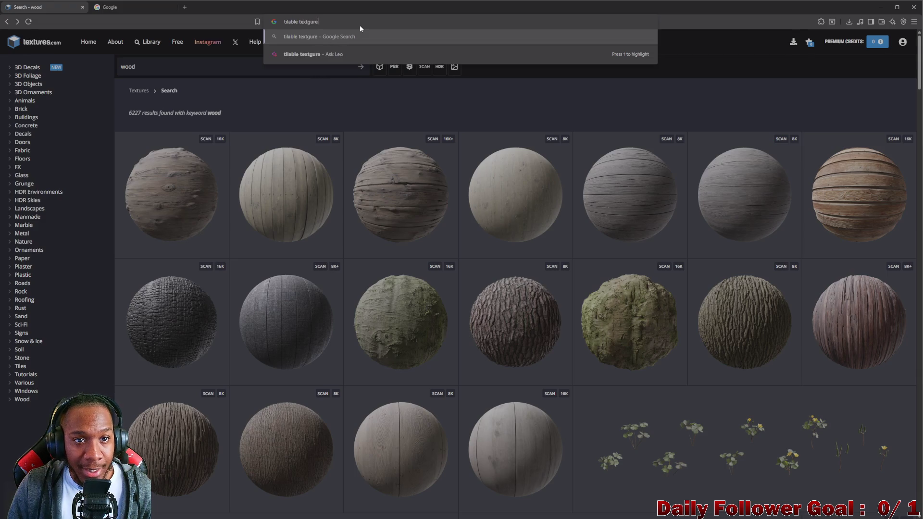
pyautogui.press('BackSpace')
pyautogui.write('res')
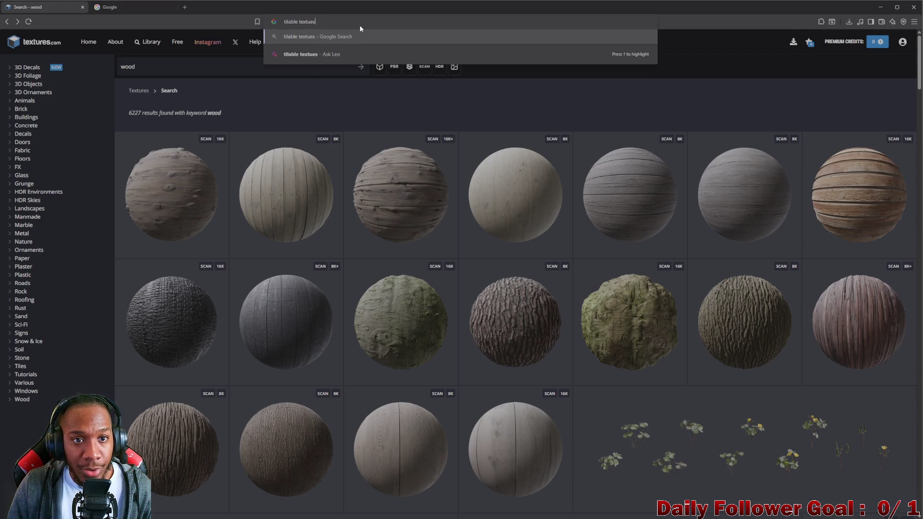
pyautogui.press('Return')
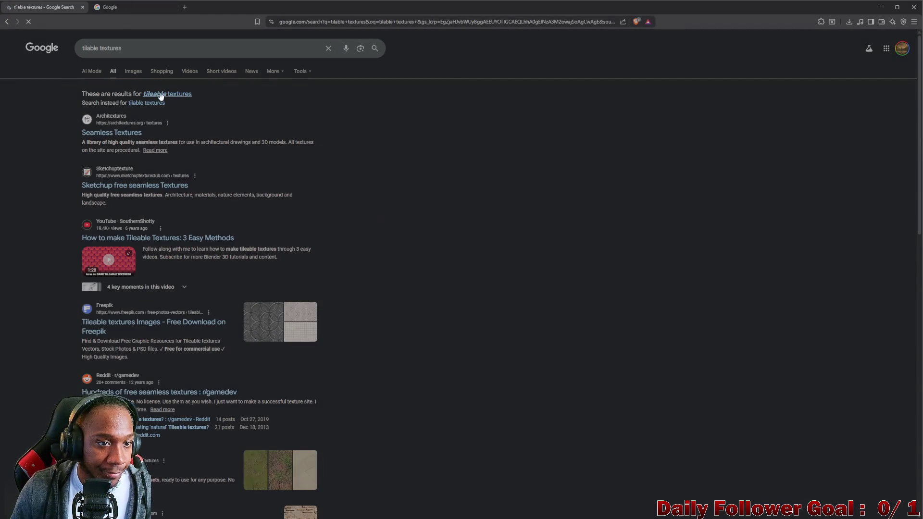
pyautogui.click(162, 94)
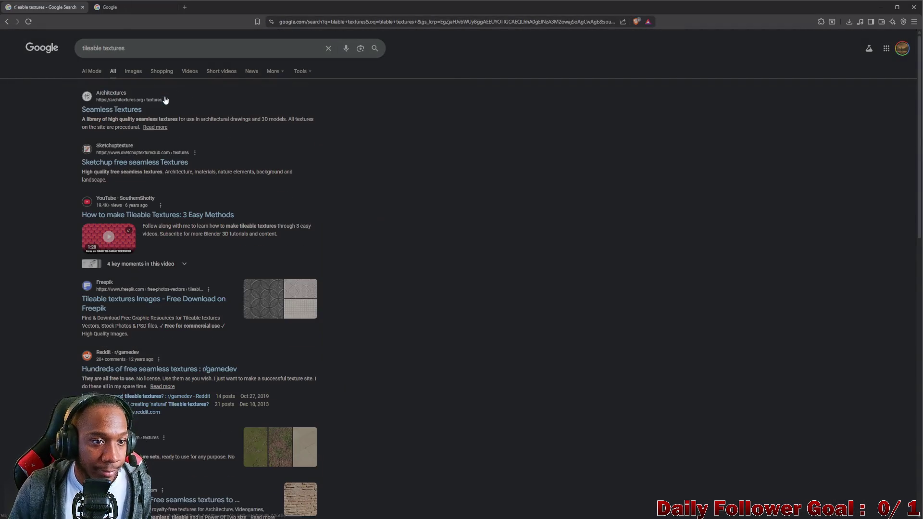
pyautogui.click(122, 112)
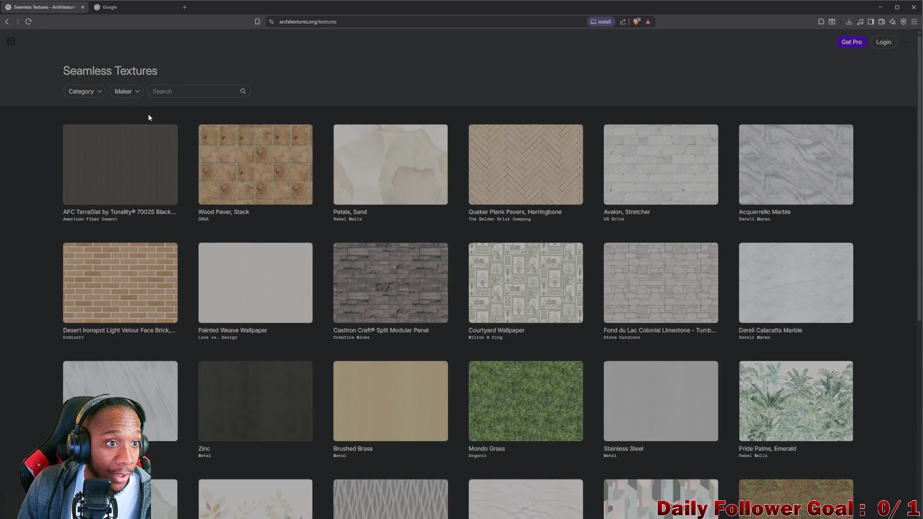
# Browse the category and maker lists, then filter the Architextures library to Wood.
pyautogui.click(89, 92)
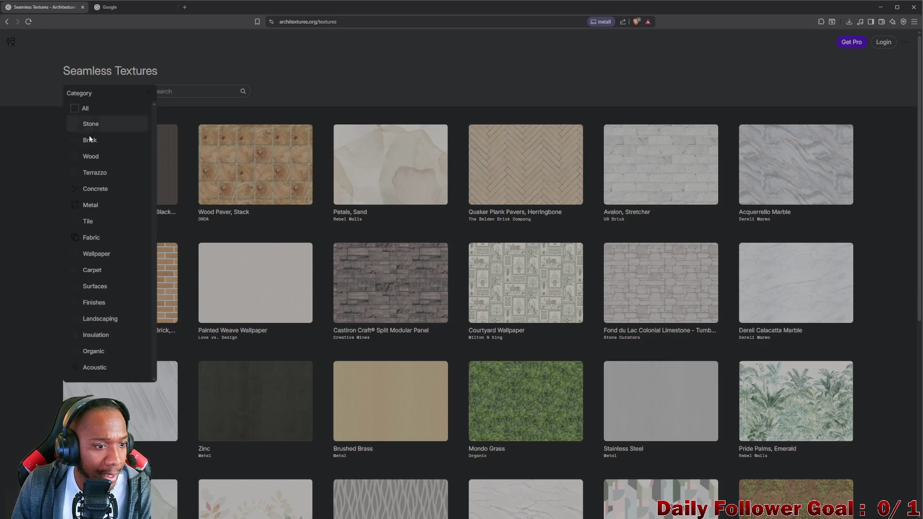
pyautogui.scroll(-4, 100, 228)
pyautogui.scroll(4, 136, 130)
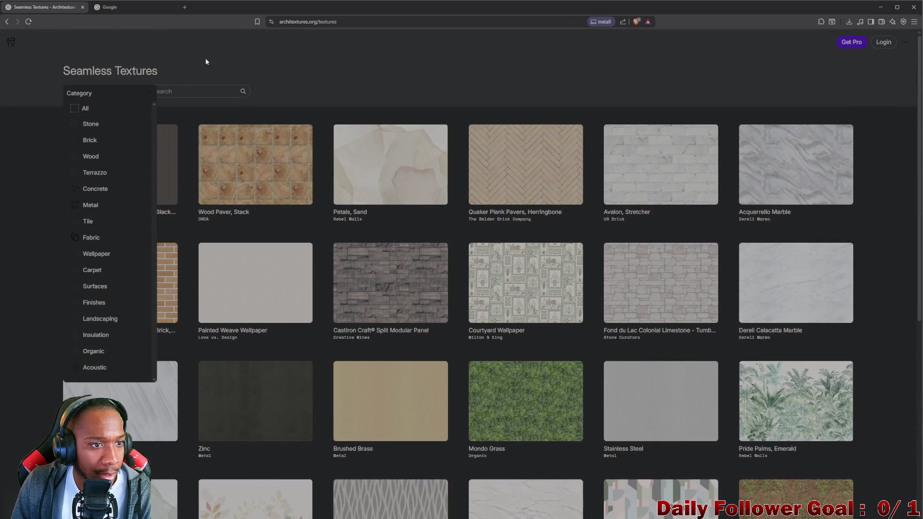
pyautogui.click(140, 91)
pyautogui.click(141, 91)
pyautogui.scroll(-5, 165, 128)
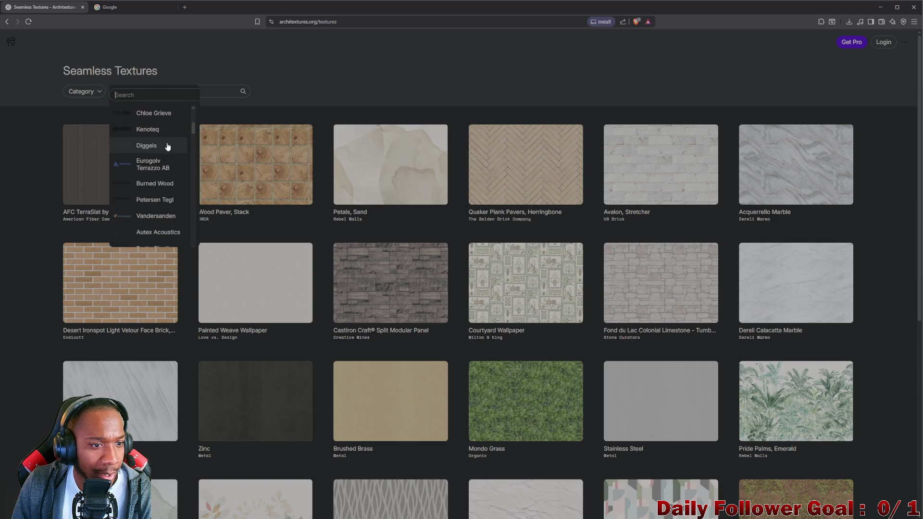
pyautogui.scroll(5, 146, 177)
pyautogui.click(414, 63)
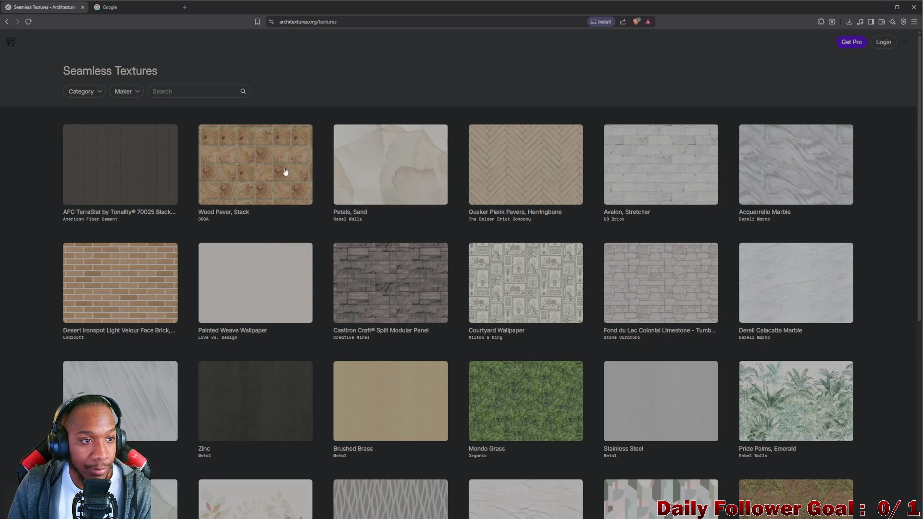
pyautogui.click(67, 93)
pyautogui.click(90, 153)
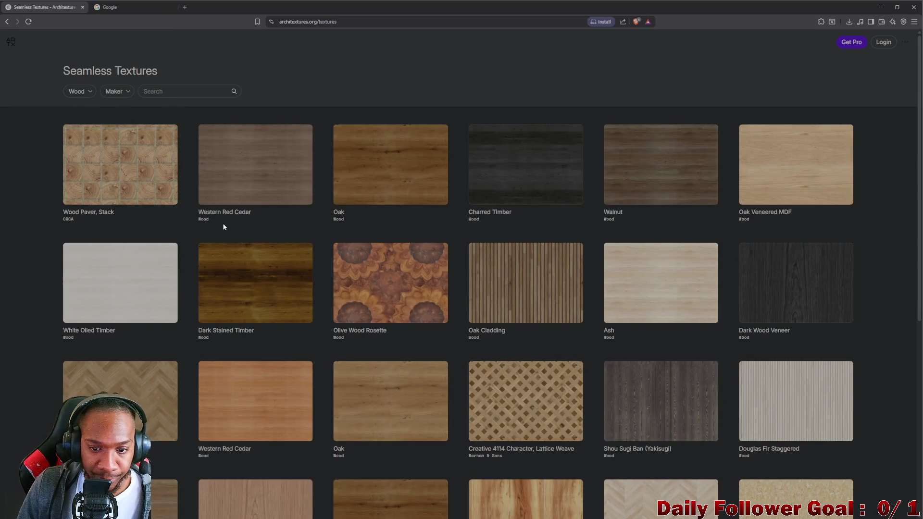
# Load extra rows of wood textures with MORE, revealing Rosewood Veneer and Oak Stretcher.
pyautogui.scroll(-5, 475, 220)
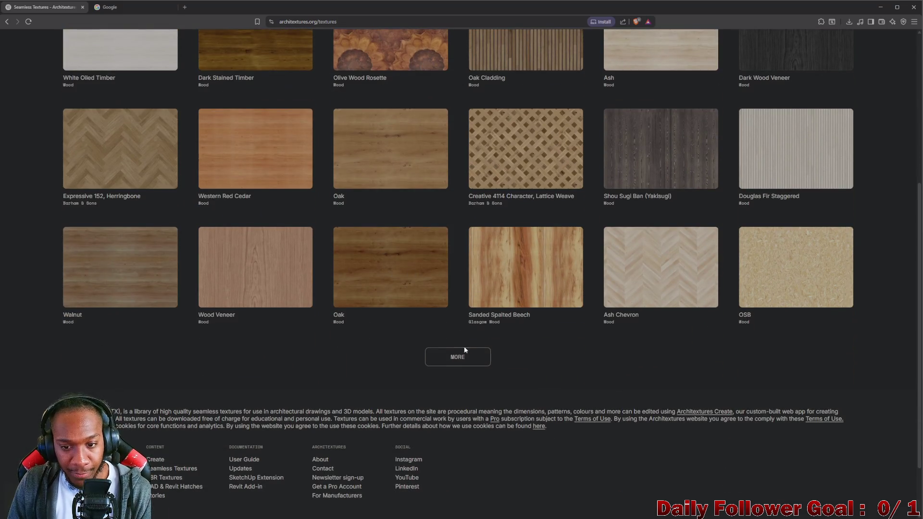
pyautogui.click(466, 362)
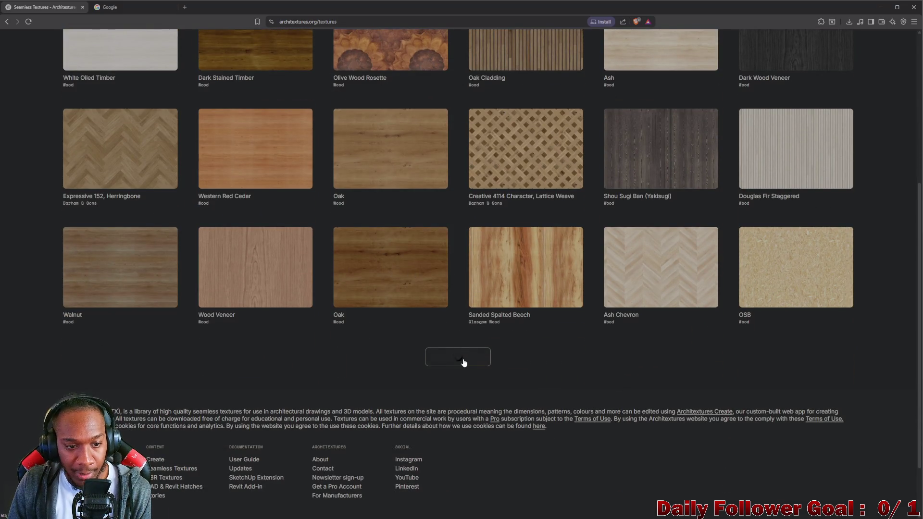
pyautogui.scroll(-4, 463, 361)
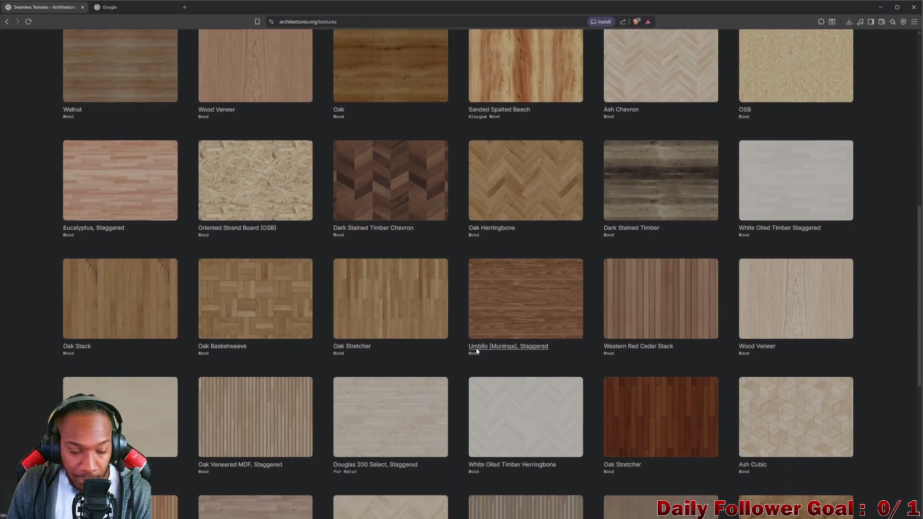
pyautogui.scroll(-2, 476, 350)
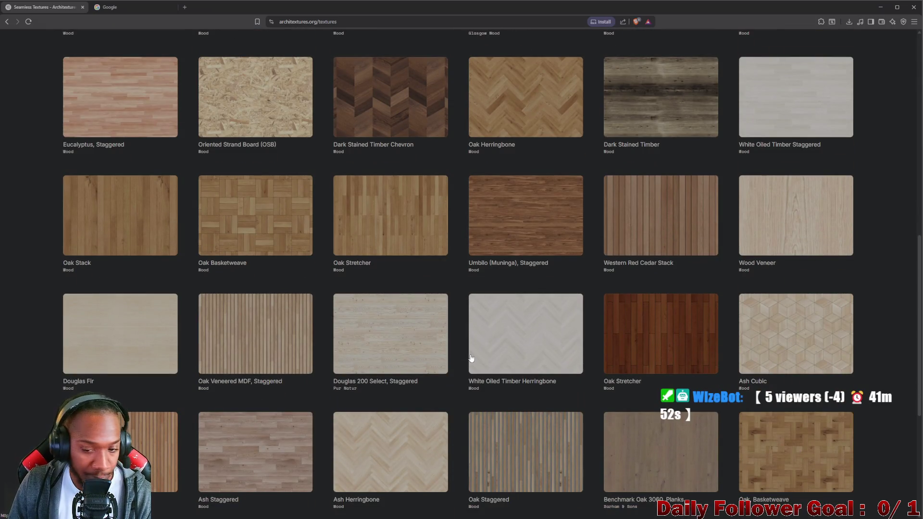
pyautogui.scroll(-3, 788, 340)
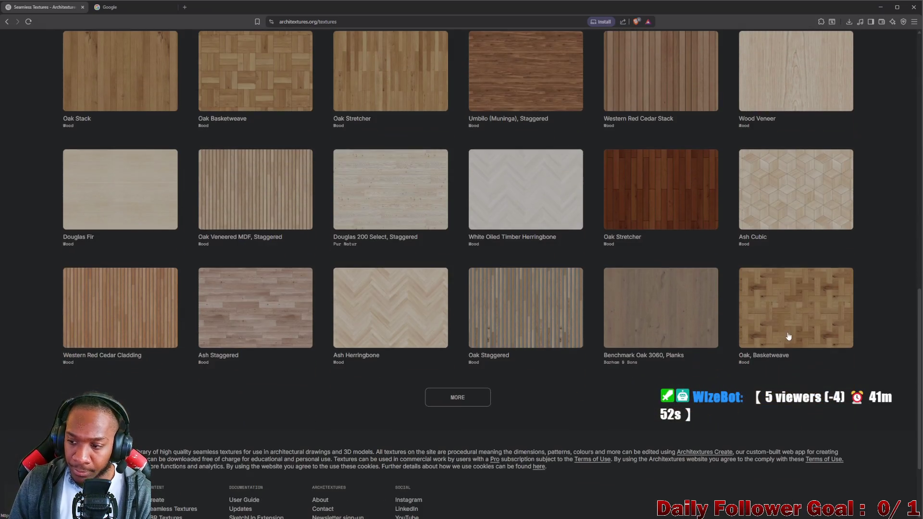
pyautogui.click(438, 399)
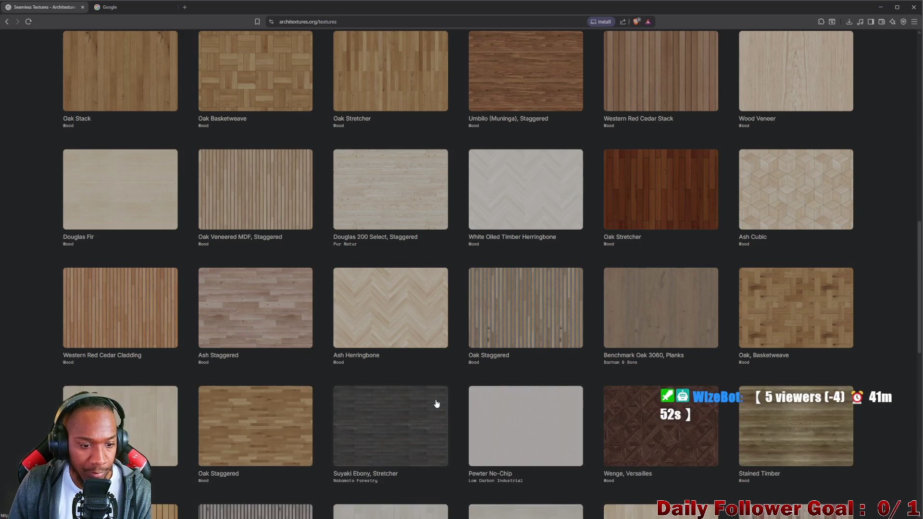
pyautogui.scroll(-2, 440, 399)
pyautogui.scroll(-3, 441, 399)
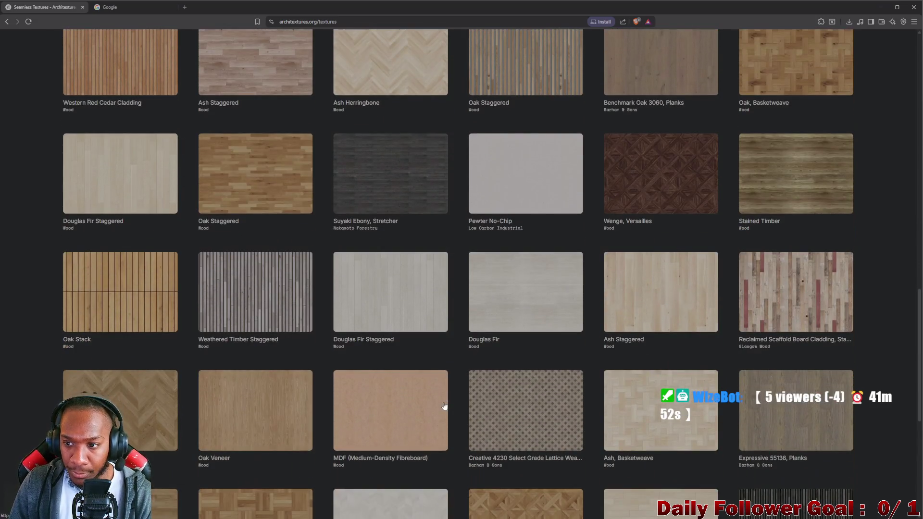
pyautogui.scroll(-5, 607, 321)
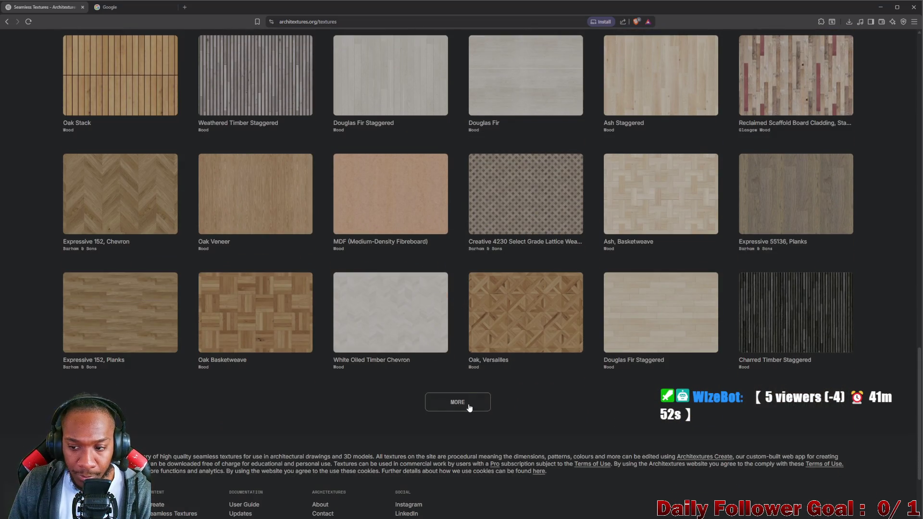
pyautogui.click(470, 405)
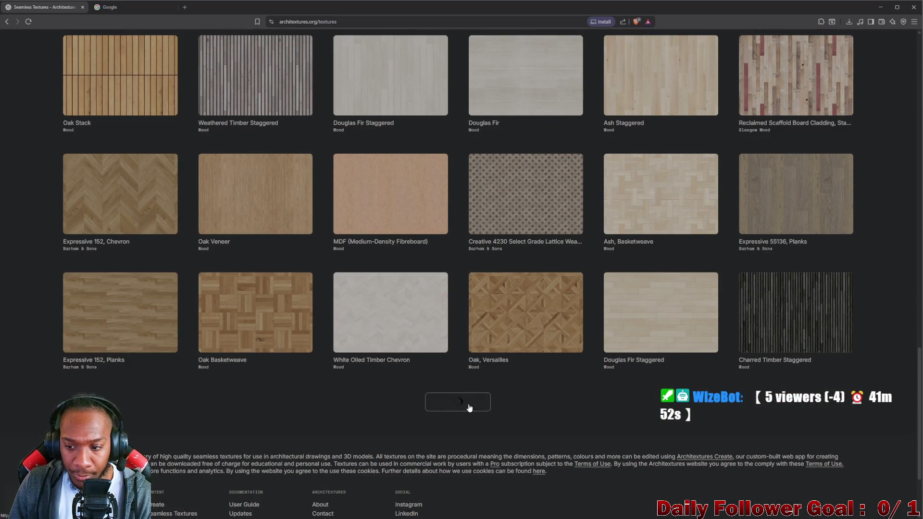
pyautogui.scroll(-1, 470, 411)
pyautogui.scroll(-9, 470, 412)
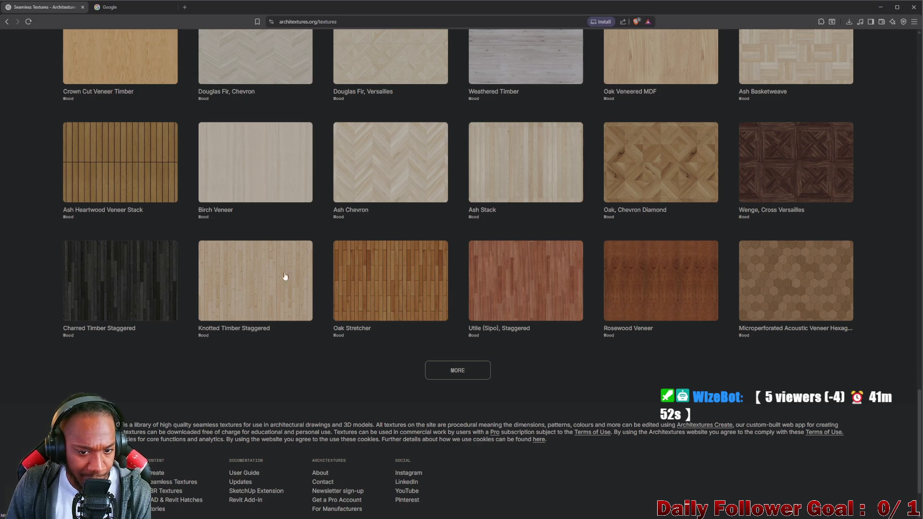
# Download the Oak Stretcher wood texture as the small (101 KB) JPG, then return to Unity.
pyautogui.click(424, 300)
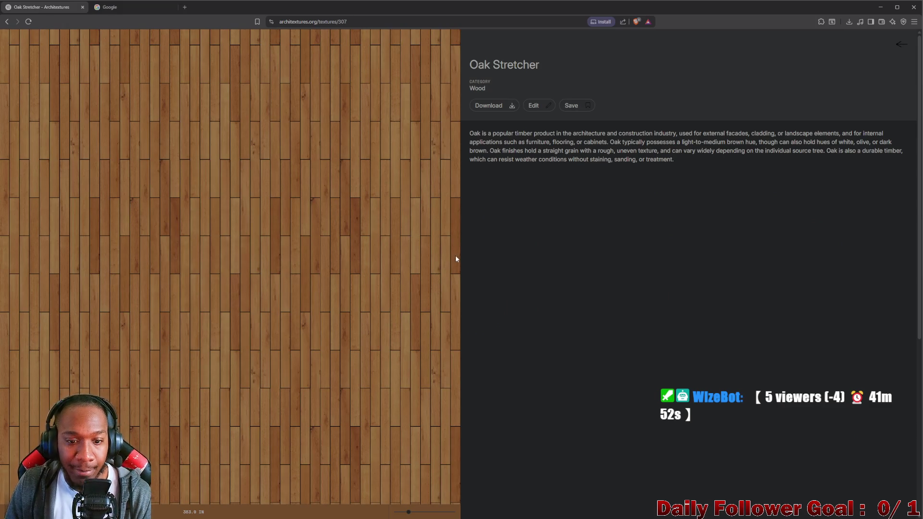
pyautogui.scroll(-10, 342, 268)
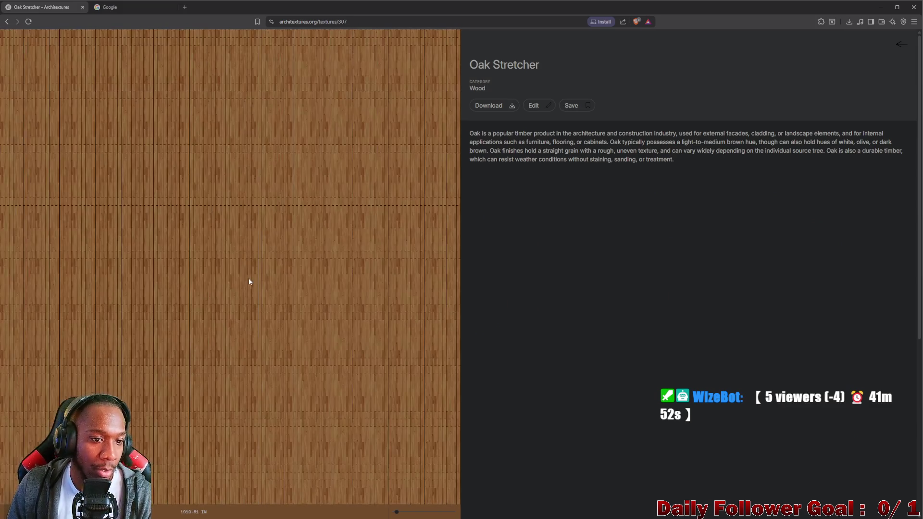
pyautogui.scroll(15, 235, 286)
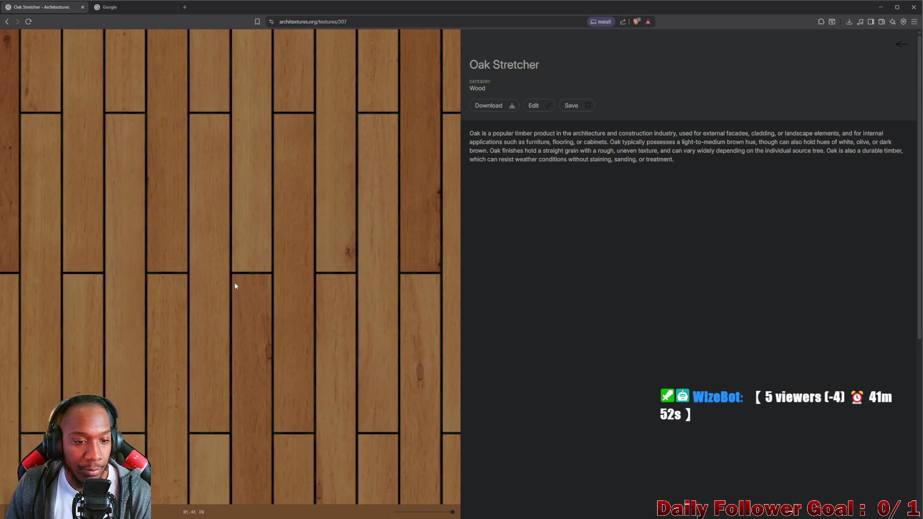
pyautogui.scroll(-1, 257, 251)
pyautogui.scroll(-2, 369, 160)
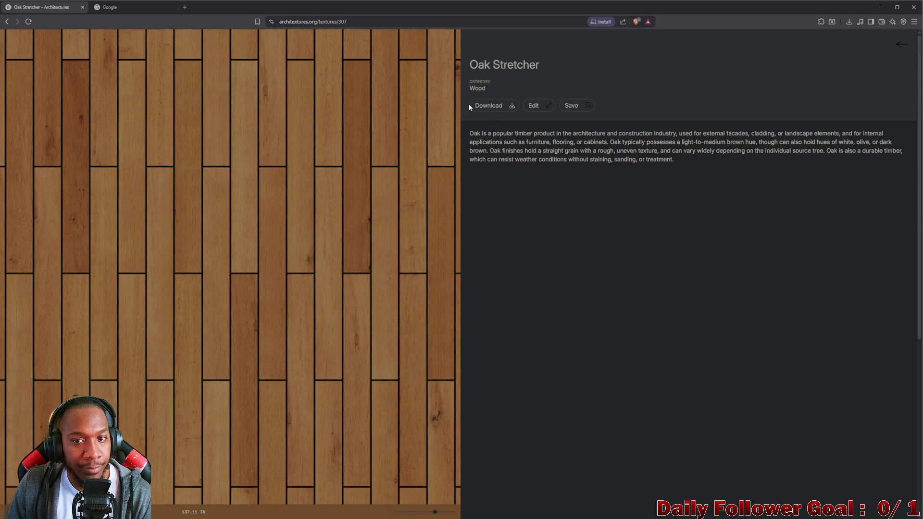
pyautogui.click(492, 105)
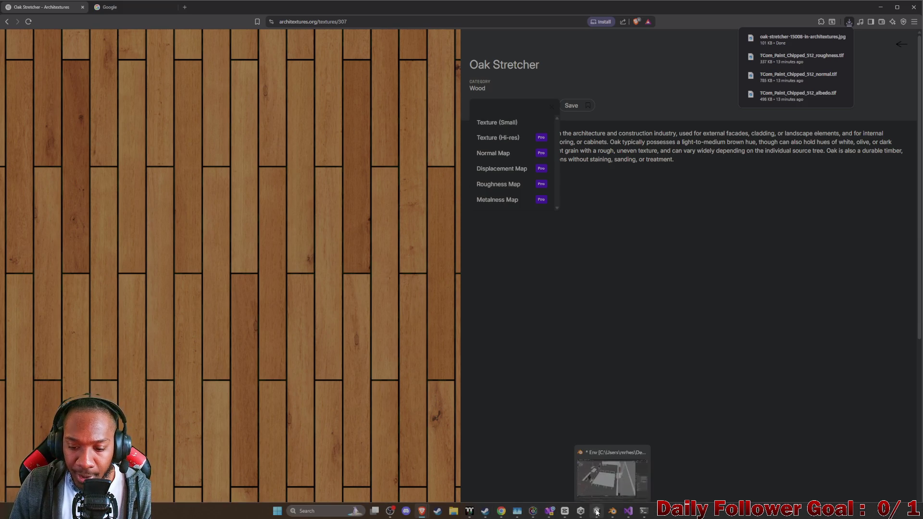
pyautogui.click(597, 512)
pyautogui.scroll(-5, 426, 138)
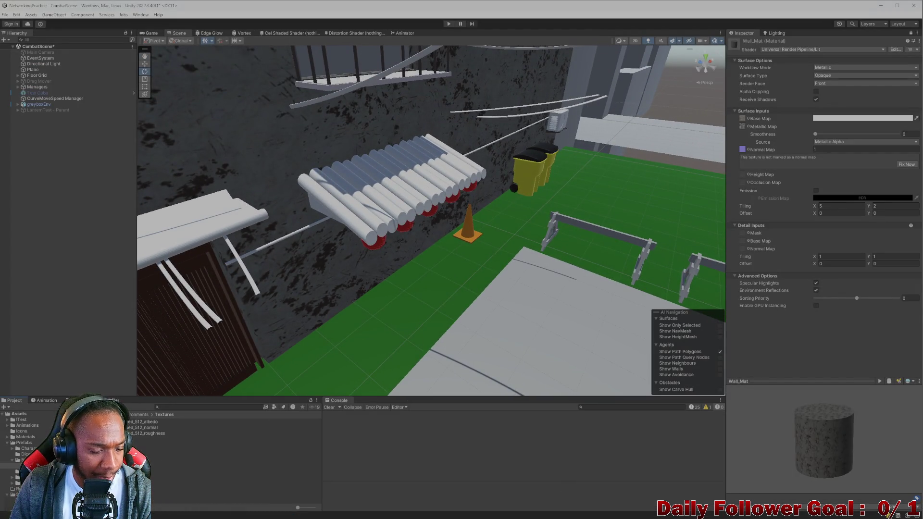
# Create a new material asset named Wood in the Project panel.
pyautogui.moveTo(356, 510)
pyautogui.moveTo(465, 516)
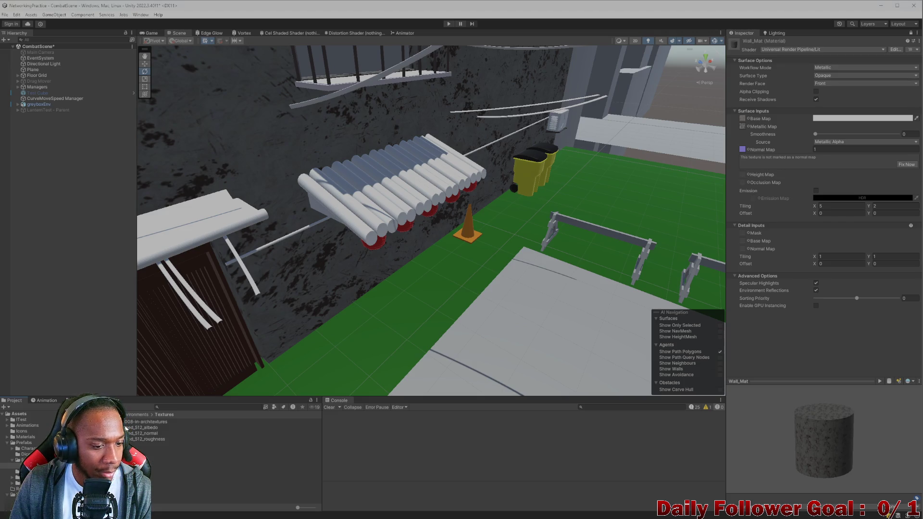
pyautogui.moveTo(125, 424); pyautogui.dragTo(366, 209)
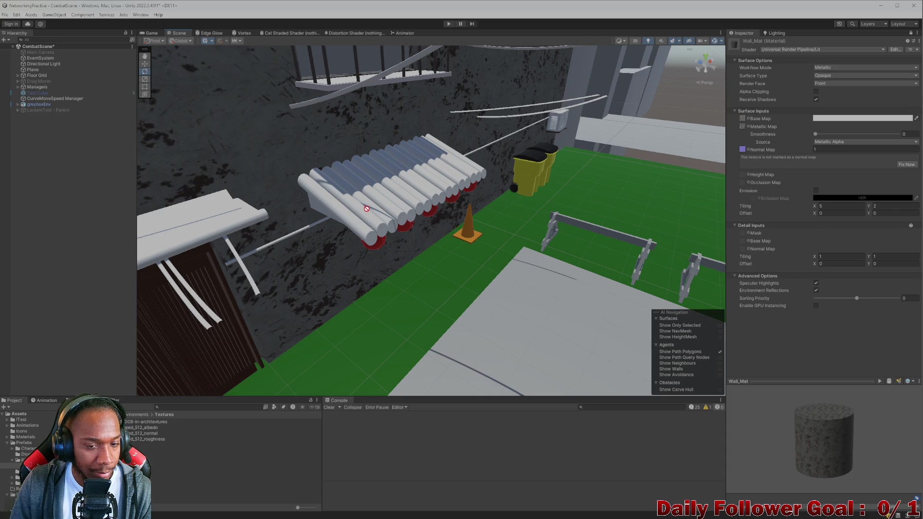
pyautogui.rightClick(112, 450)
pyautogui.moveTo(168, 241)
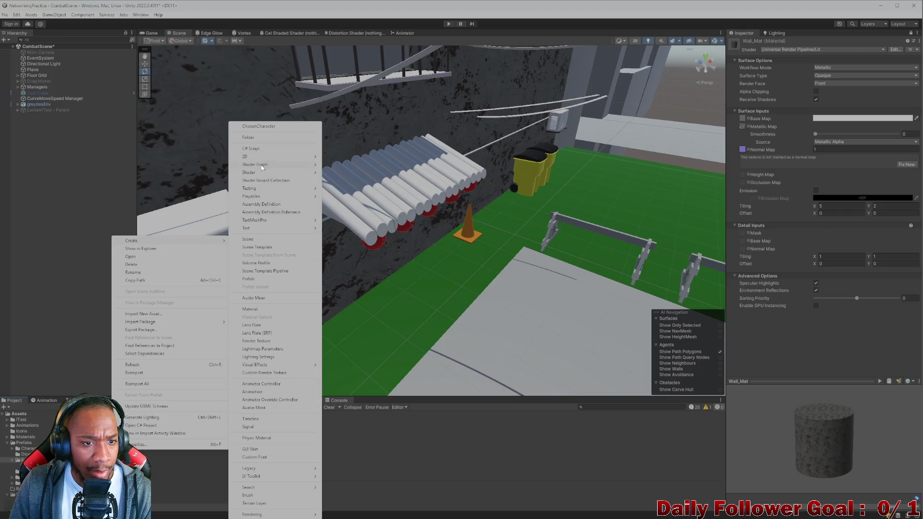
pyautogui.click(261, 310)
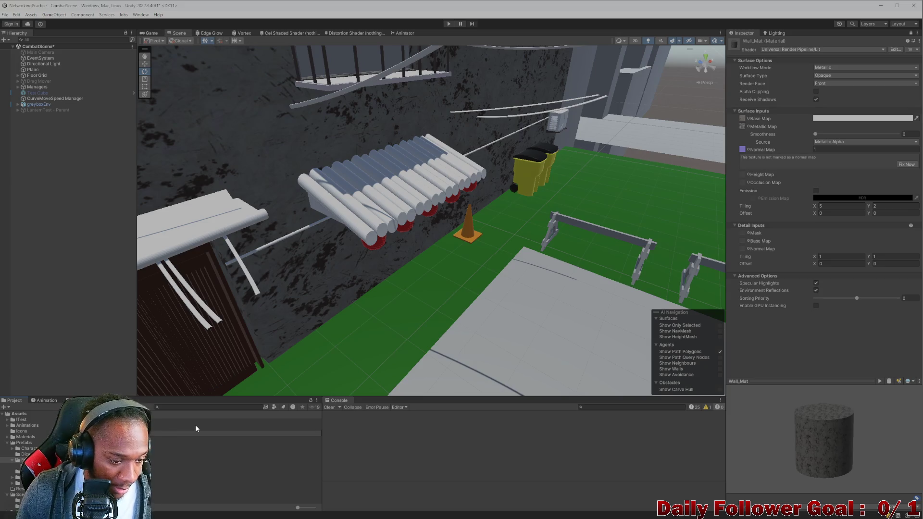
pyautogui.press('Return')
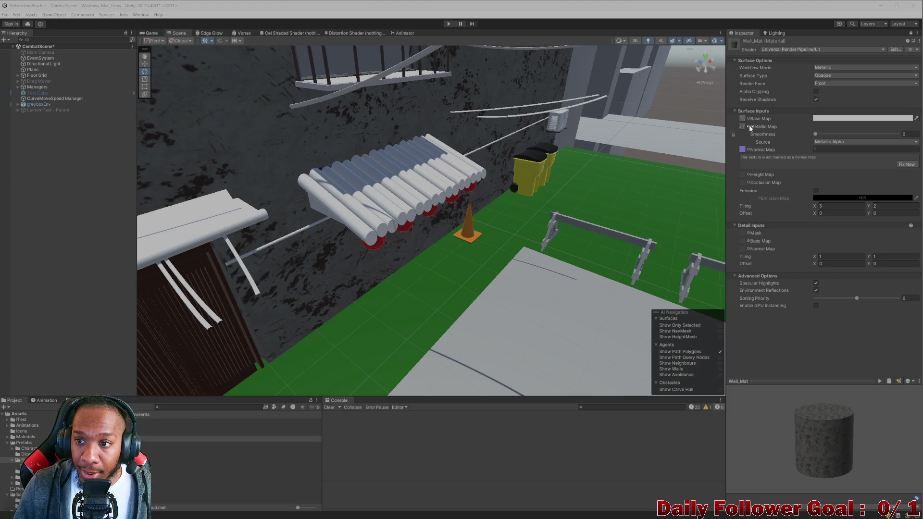
# Assign the Oak Stretcher texture from the Textures folder to Wood's Base Map slot.
pyautogui.click(140, 438)
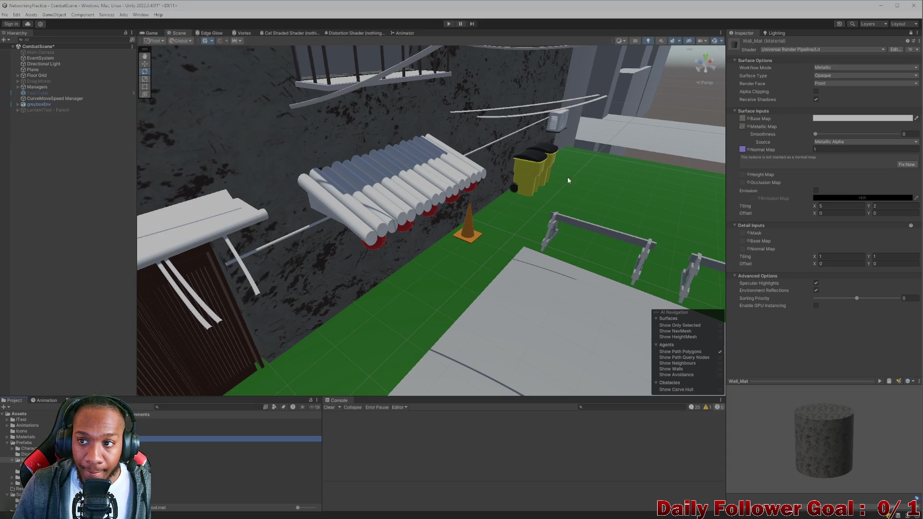
pyautogui.click(738, 85)
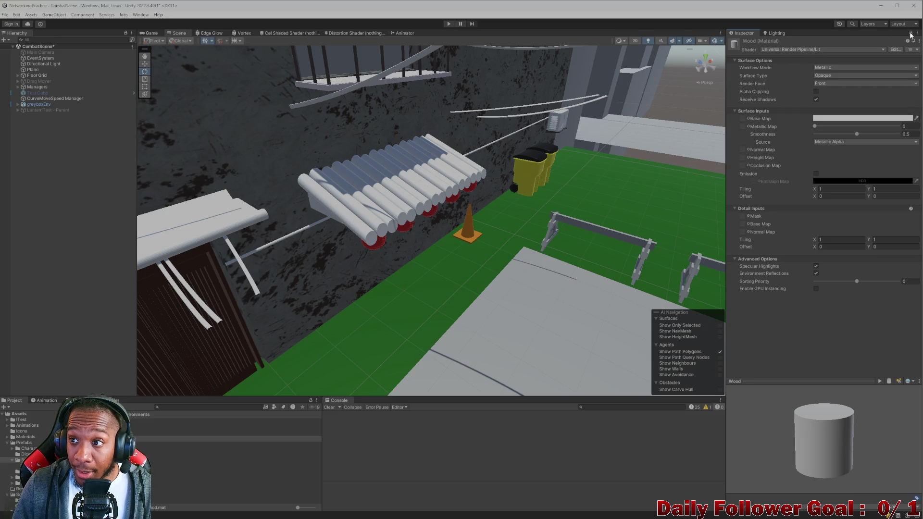
pyautogui.click(216, 439)
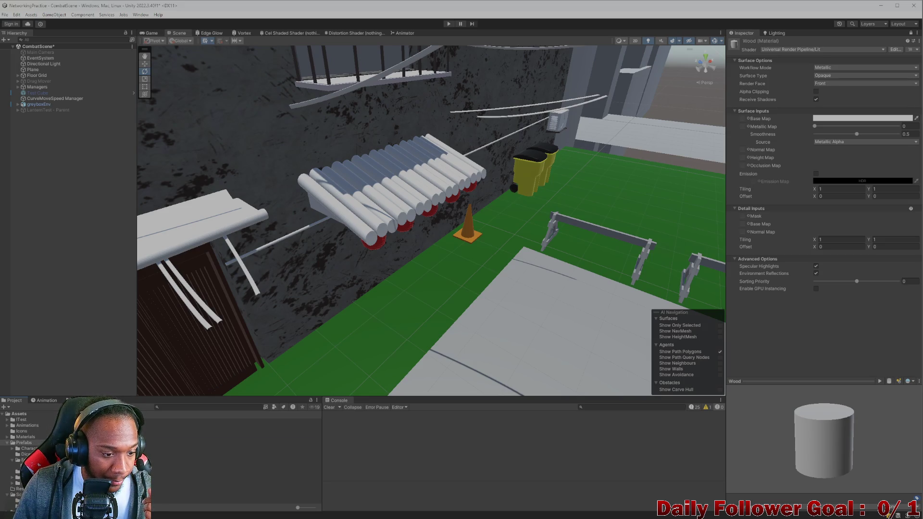
pyautogui.click(159, 421)
pyautogui.moveTo(150, 427)
pyautogui.mouseDown()
pyautogui.moveTo(672, 144)
pyautogui.moveTo(743, 118)
pyautogui.mouseUp()
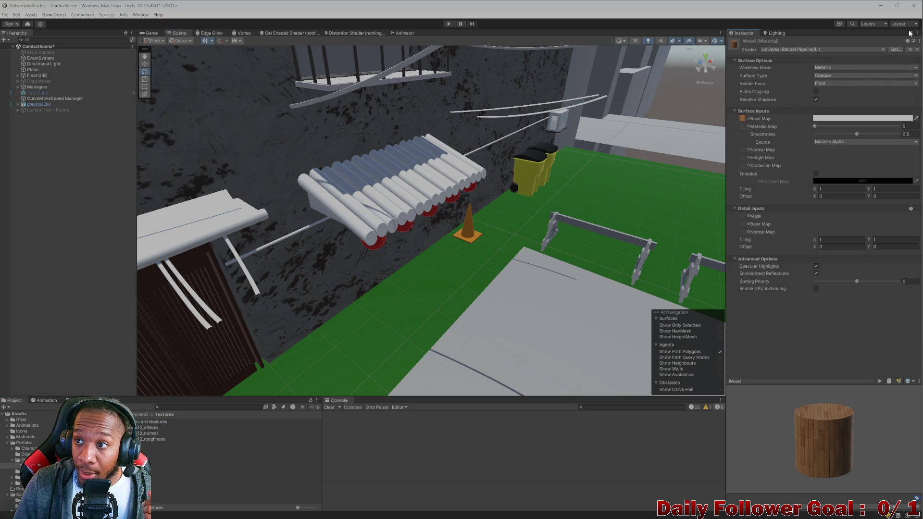
pyautogui.click(144, 476)
pyautogui.click(145, 414)
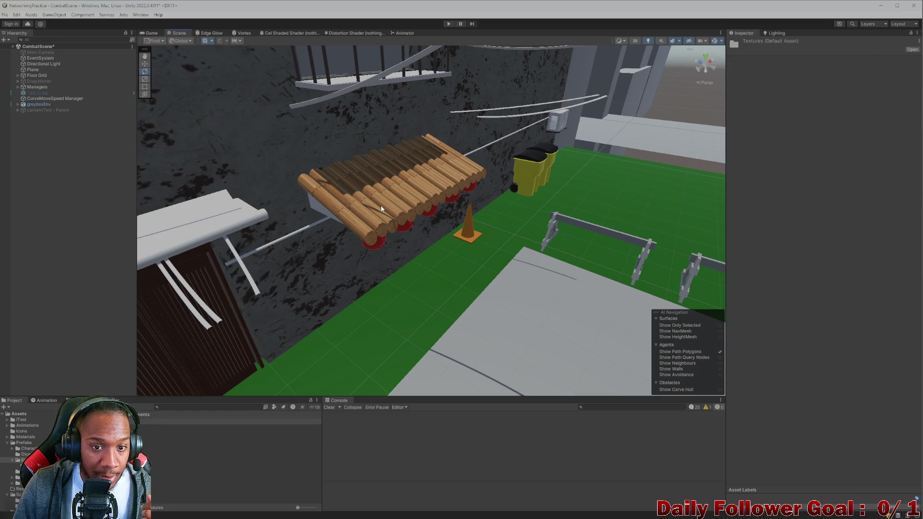
# Drop Wood.mat onto the awning cylinders and orbit the courtyard to check the oak planks.
pyautogui.moveTo(381, 206)
pyautogui.mouseDown()
pyautogui.moveTo(365, 227)
pyautogui.moveTo(379, 249)
pyautogui.moveTo(329, 160)
pyautogui.moveTo(363, 242)
pyautogui.moveTo(333, 249)
pyautogui.moveTo(339, 240)
pyautogui.moveTo(269, 270)
pyautogui.mouseUp()
pyautogui.moveTo(180, 421)
pyautogui.mouseDown()
pyautogui.moveTo(211, 337)
pyautogui.moveTo(524, 206)
pyautogui.mouseUp()
pyautogui.scroll(2, 305, 243)
pyautogui.moveTo(305, 243); pyautogui.dragTo(183, 246)
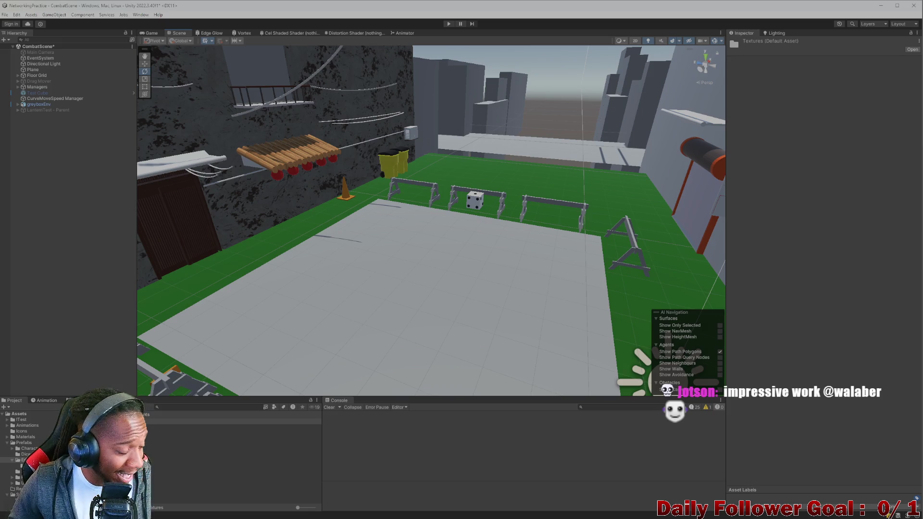
pyautogui.moveTo(206, 266); pyautogui.dragTo(275, 291)
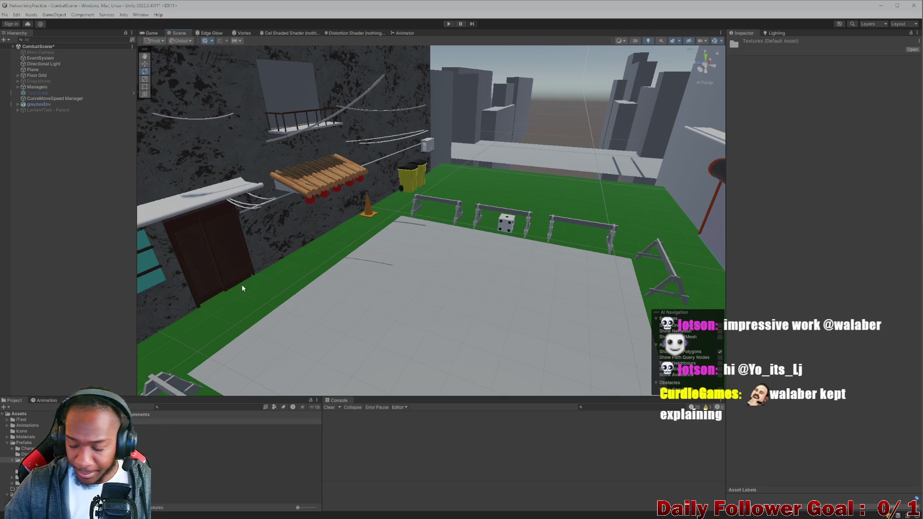
pyautogui.moveTo(350, 221)
pyautogui.mouseDown()
pyautogui.moveTo(399, 296)
pyautogui.moveTo(280, 296)
pyautogui.moveTo(568, 317)
pyautogui.moveTo(576, 335)
pyautogui.moveTo(439, 283)
pyautogui.moveTo(368, 288)
pyautogui.moveTo(335, 209)
pyautogui.moveTo(366, 329)
pyautogui.mouseUp()
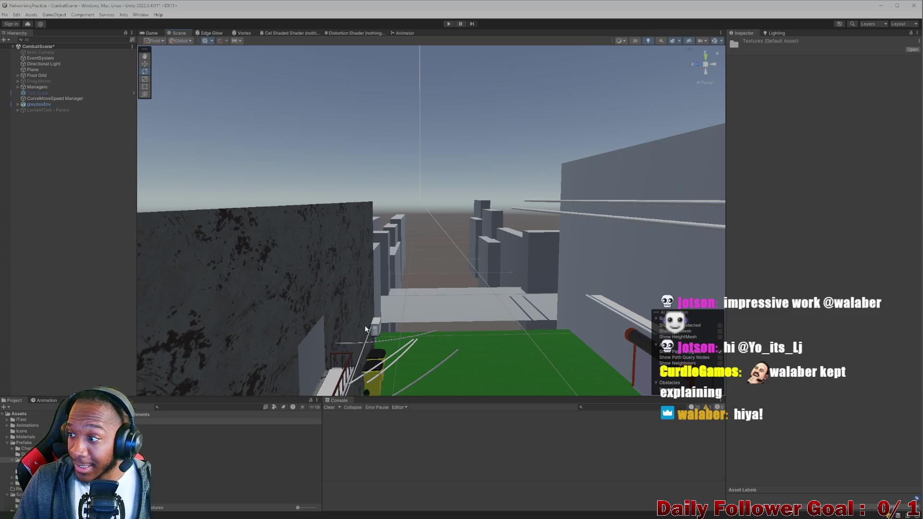
pyautogui.scroll(-1, 370, 326)
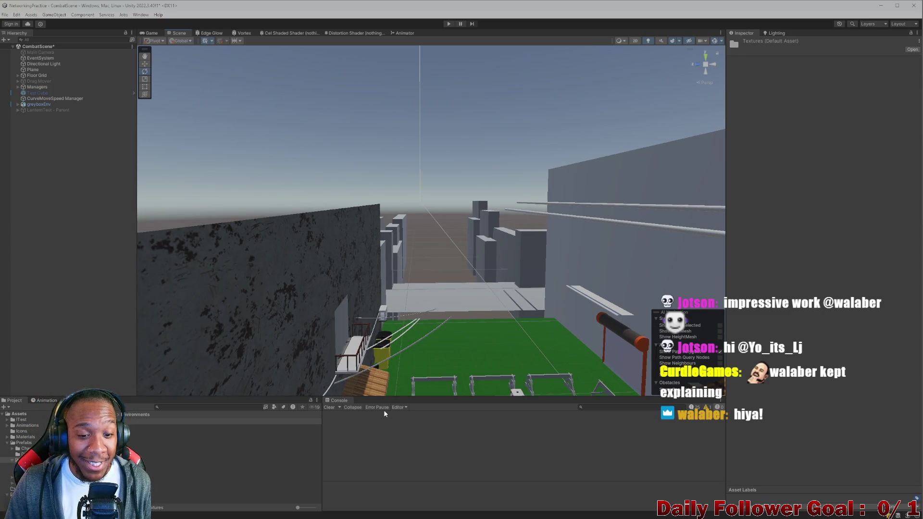
pyautogui.moveTo(372, 324)
pyautogui.mouseDown()
pyautogui.moveTo(399, 301)
pyautogui.moveTo(436, 321)
pyautogui.moveTo(469, 301)
pyautogui.moveTo(466, 324)
pyautogui.mouseUp()
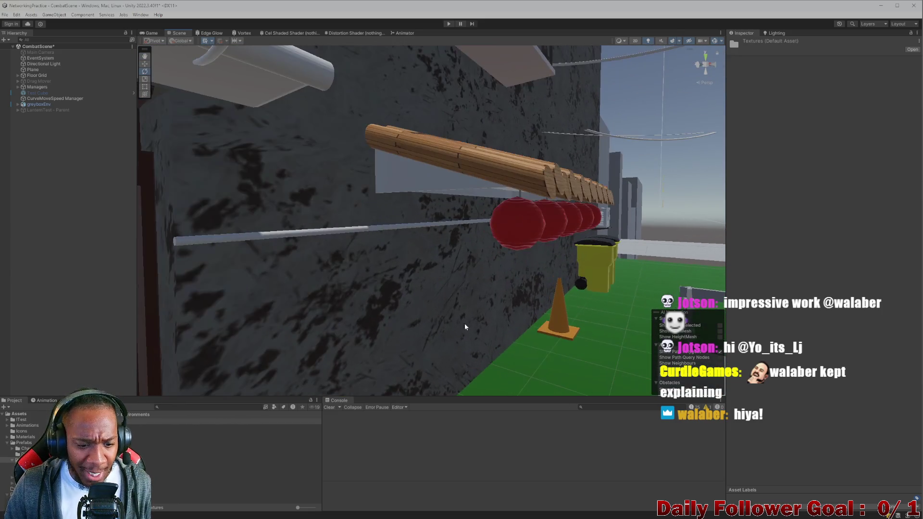
pyautogui.click(195, 407)
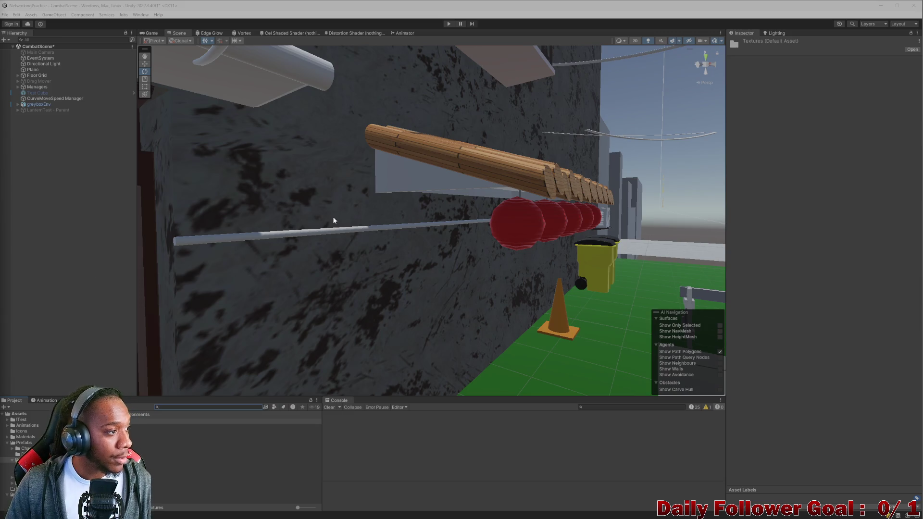
pyautogui.moveTo(494, 249)
pyautogui.mouseDown()
pyautogui.moveTo(537, 293)
pyautogui.moveTo(520, 301)
pyautogui.moveTo(419, 287)
pyautogui.moveTo(437, 286)
pyautogui.moveTo(444, 270)
pyautogui.mouseUp()
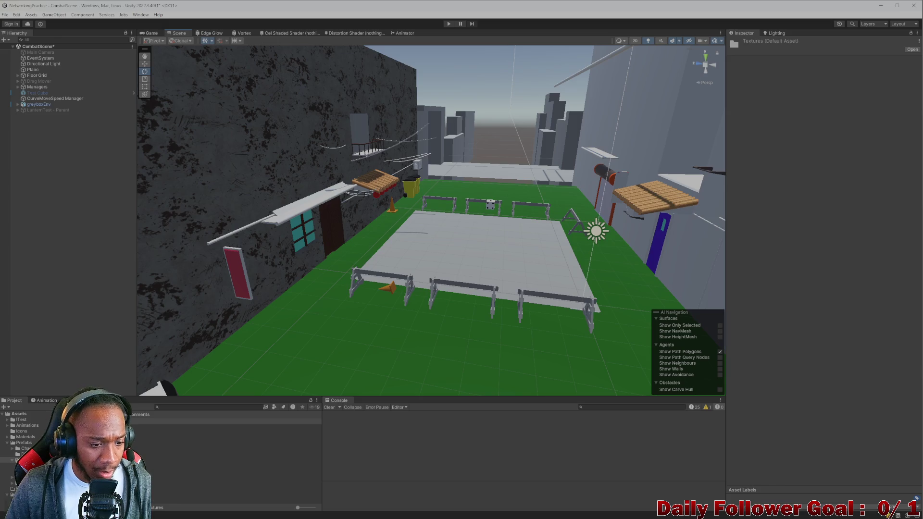
# Inspect the Wood material's Base Map texture and its tint colour.
pyautogui.click(230, 439)
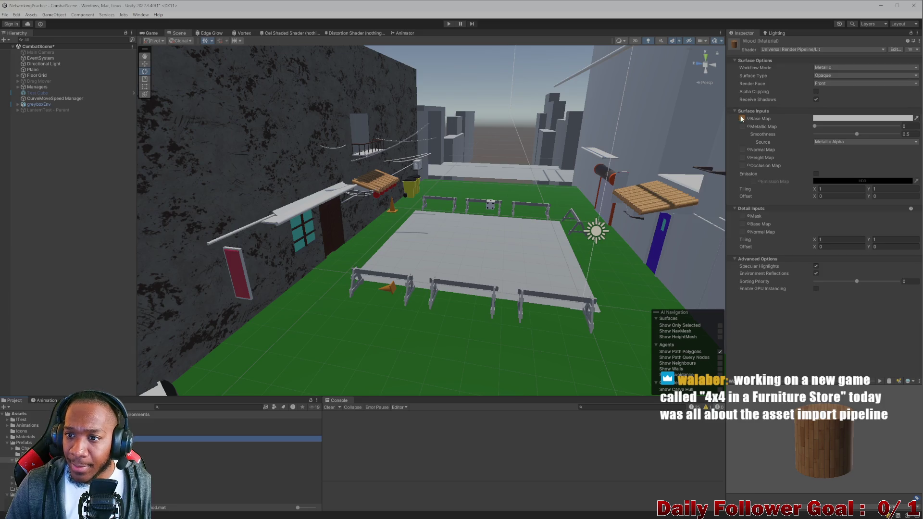
pyautogui.click(742, 118)
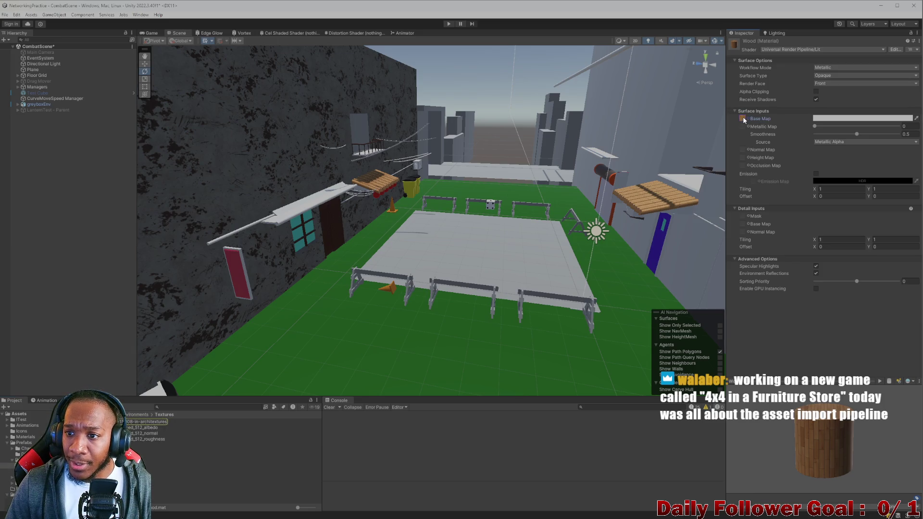
pyautogui.click(842, 118)
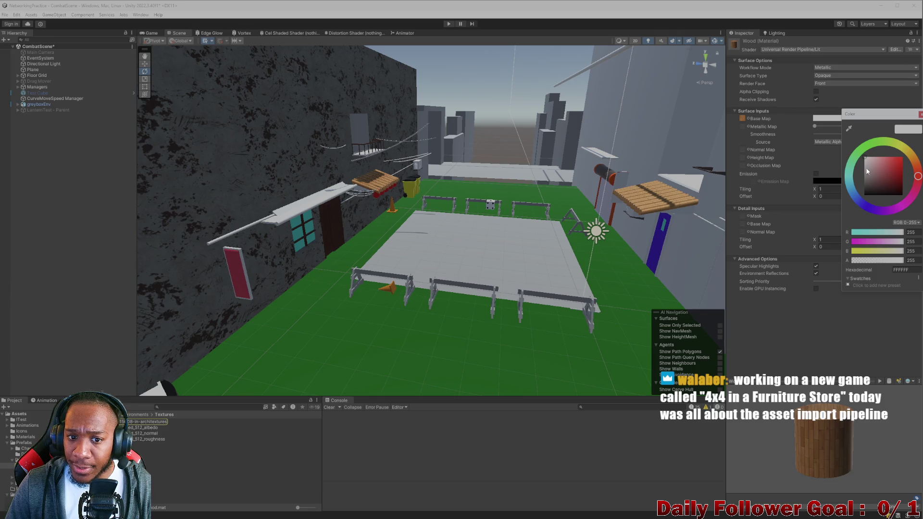
pyautogui.scroll(-4, 462, 237)
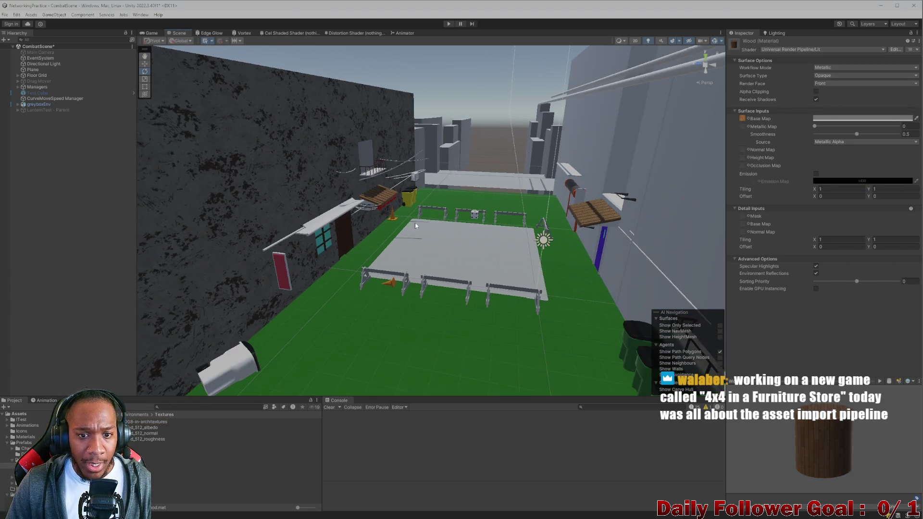
pyautogui.scroll(-2, 416, 225)
# Select the arena floor Plane and open the Lobby folder in the Project assets.
pyautogui.click(494, 221)
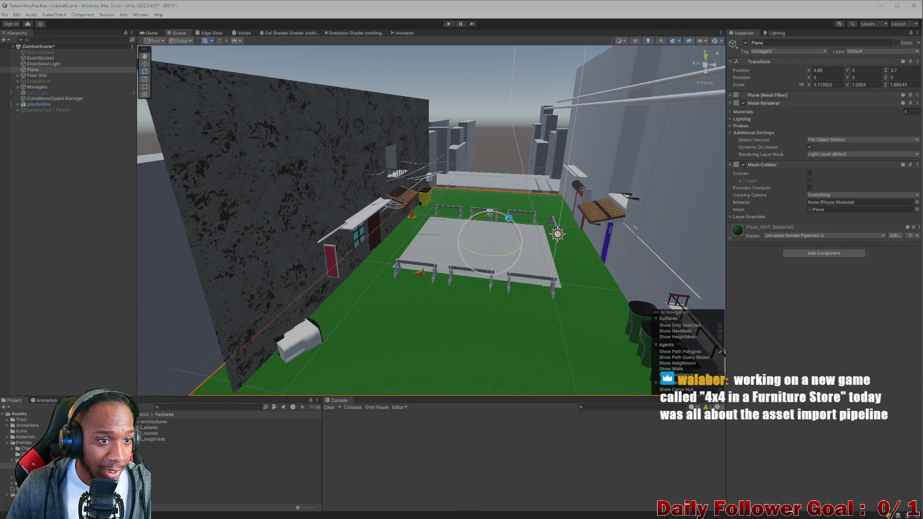
pyautogui.click(47, 400)
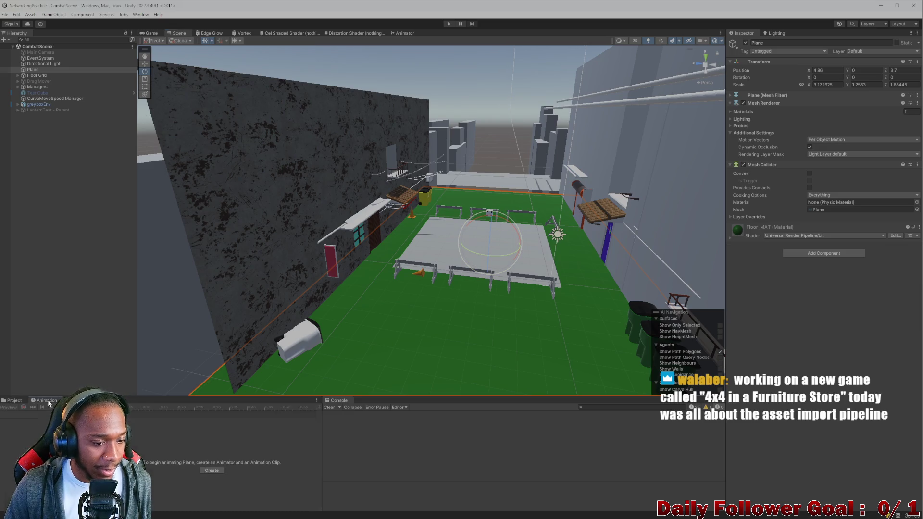
pyautogui.click(19, 402)
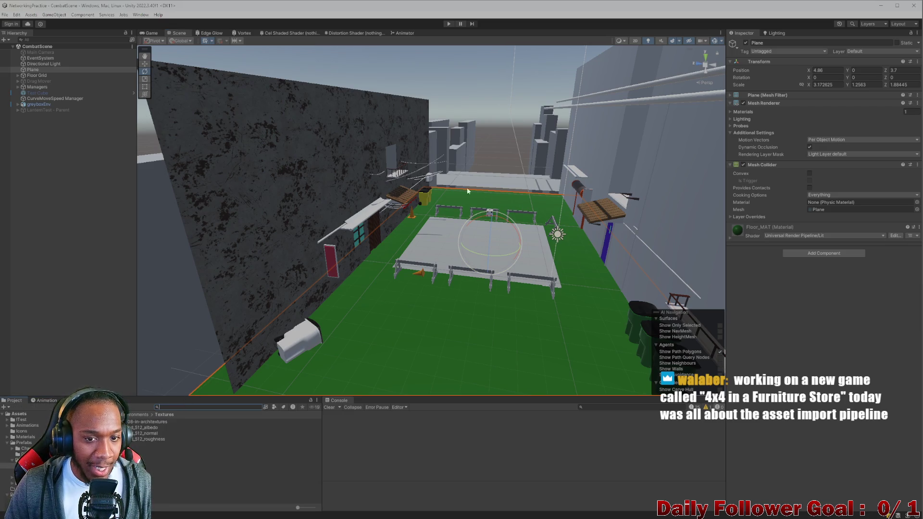
pyautogui.scroll(2, 466, 186)
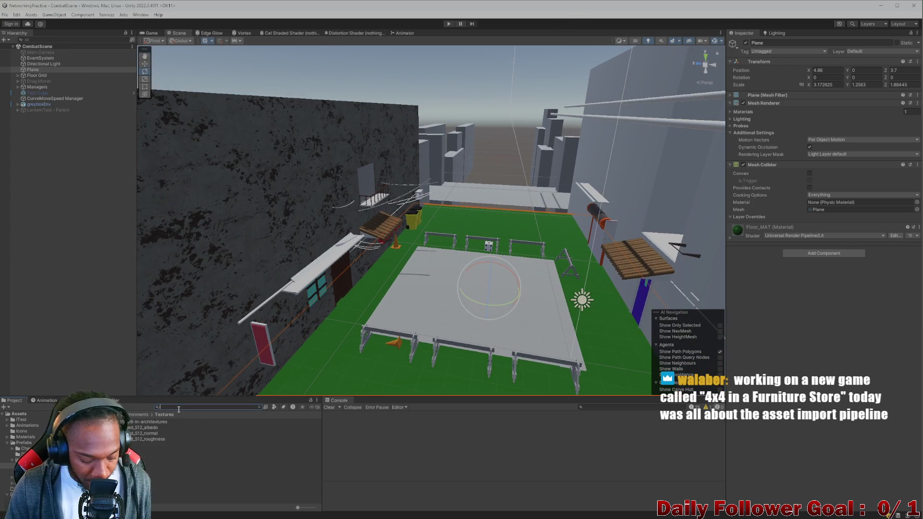
pyautogui.doubleClick(145, 428)
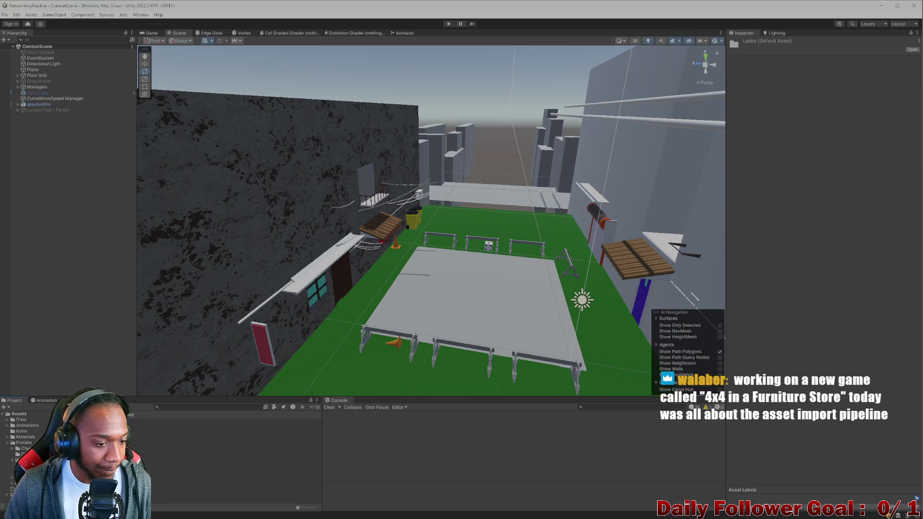
# Load the Lobby scene asset in place of CombatScene.
pyautogui.click(201, 445)
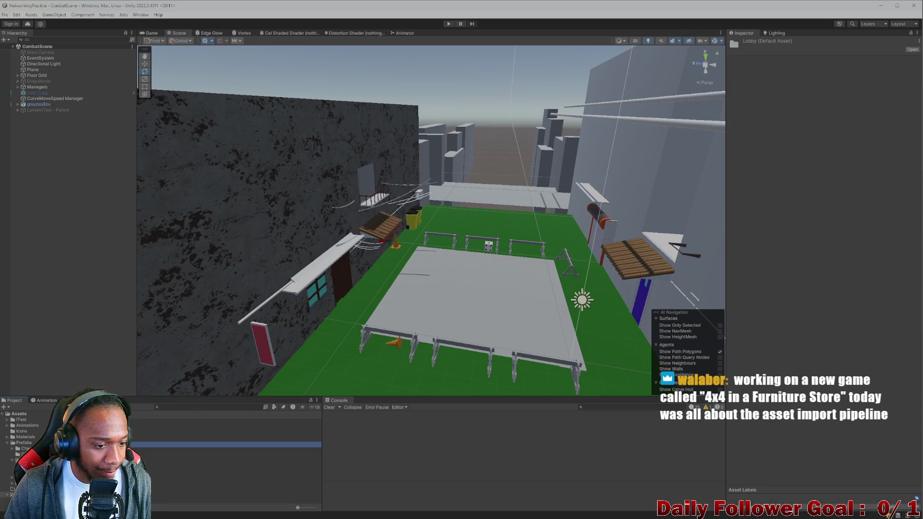
pyautogui.doubleClick(202, 445)
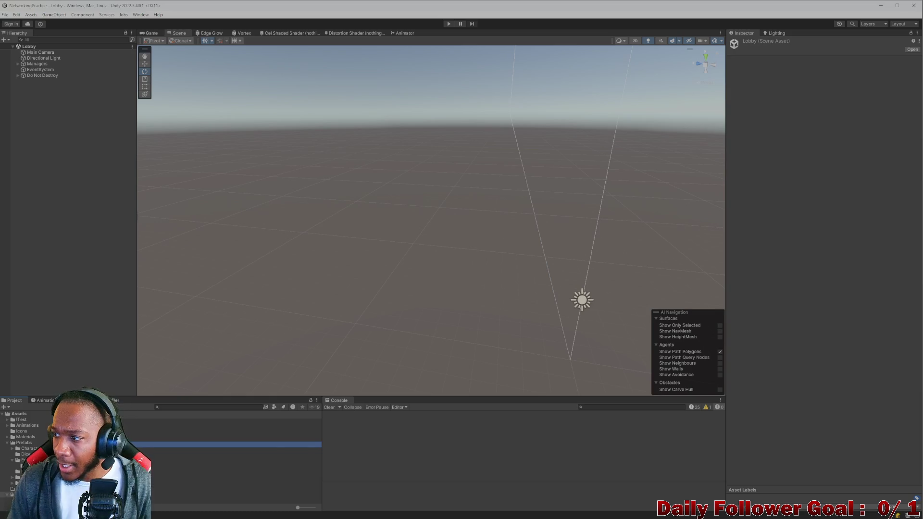
pyautogui.doubleClick(417, 5)
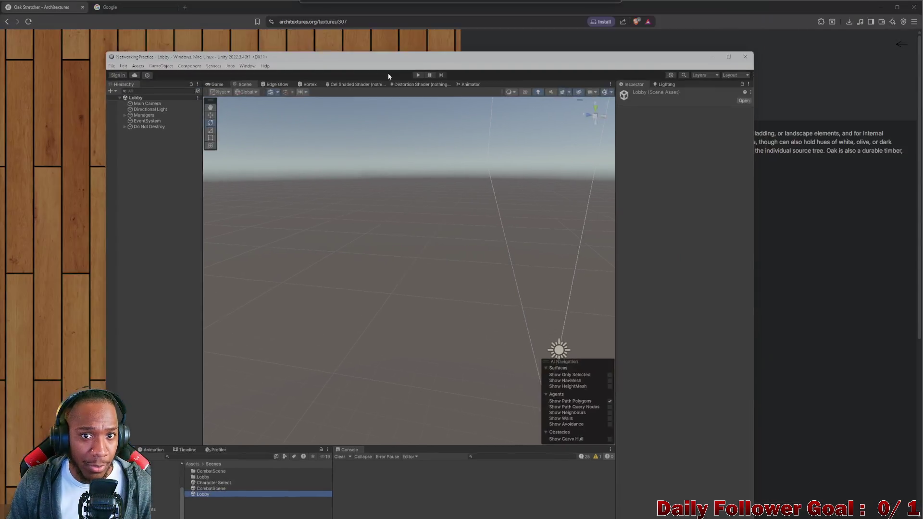
# Minimize the browser and park the Unity editor window at the screen's top-left corner.
pyautogui.click(879, 8)
pyautogui.moveTo(438, 43); pyautogui.dragTo(416, 10)
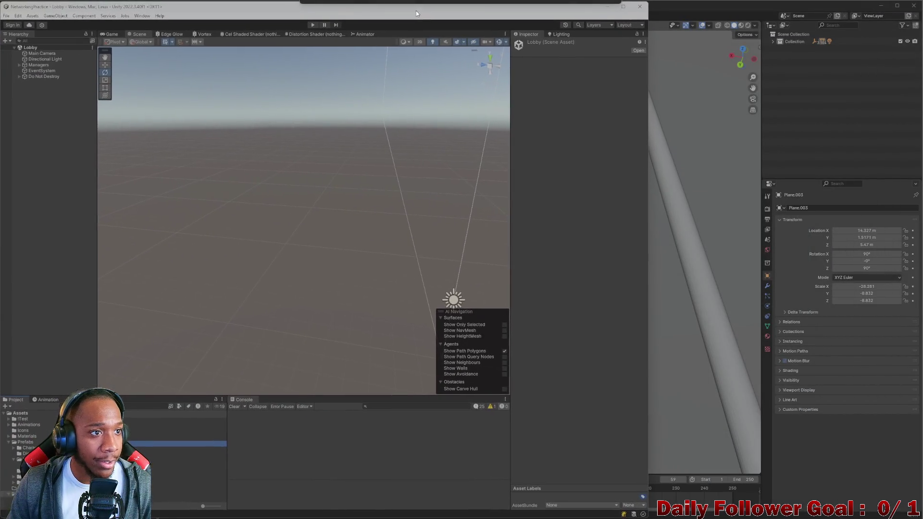
pyautogui.click(565, 205)
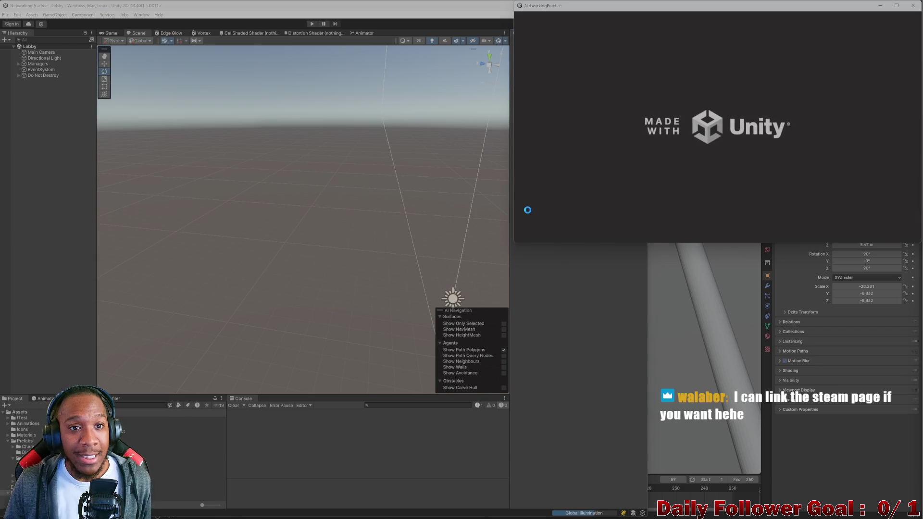
# Enter Play mode and connect the editor and build clients to the lobby, each with a username.
pyautogui.click(561, 327)
pyautogui.click(315, 23)
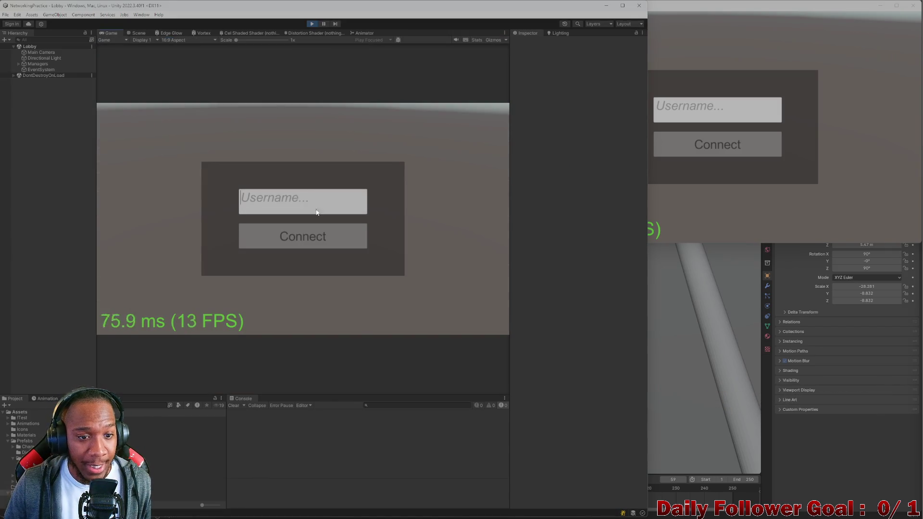
pyautogui.write('asdfwe')
pyautogui.click(296, 241)
pyautogui.click(711, 120)
pyautogui.write('qw')
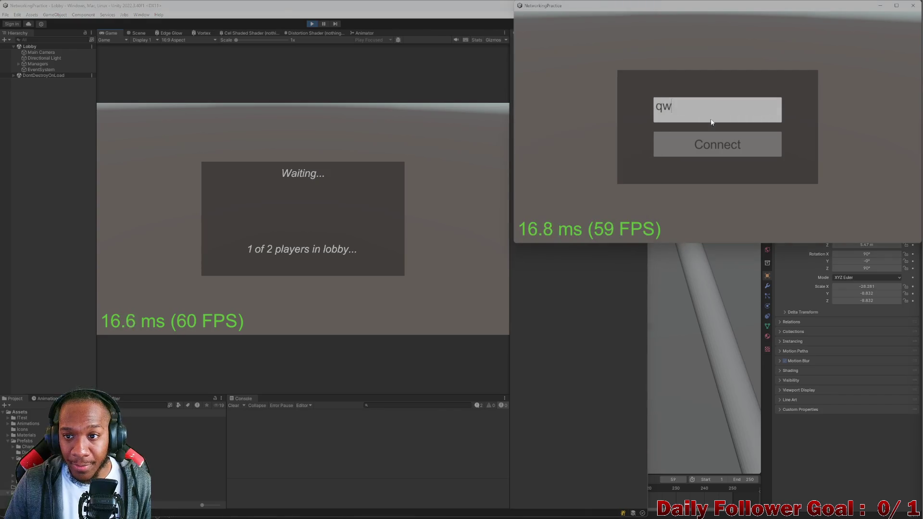
pyautogui.click(704, 155)
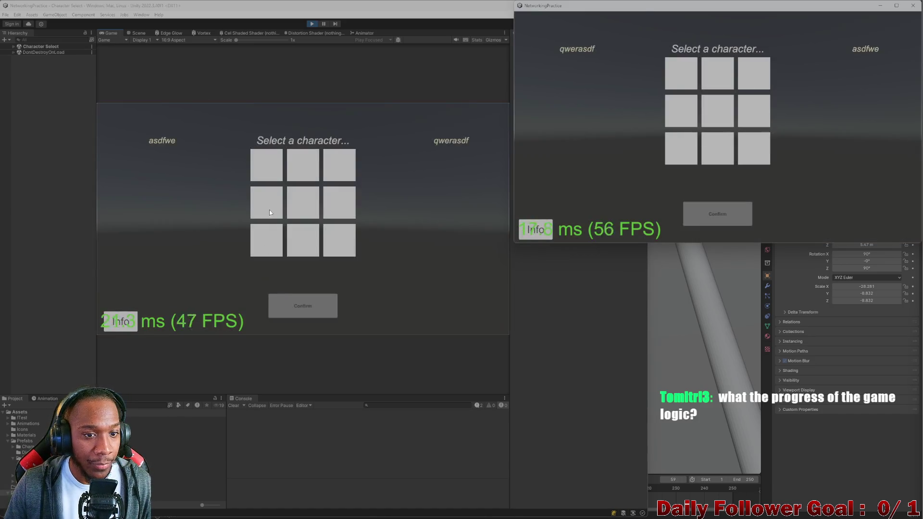
# Lock in The Brawn for the editor player and The Speedster for the second client.
pyautogui.click(281, 177)
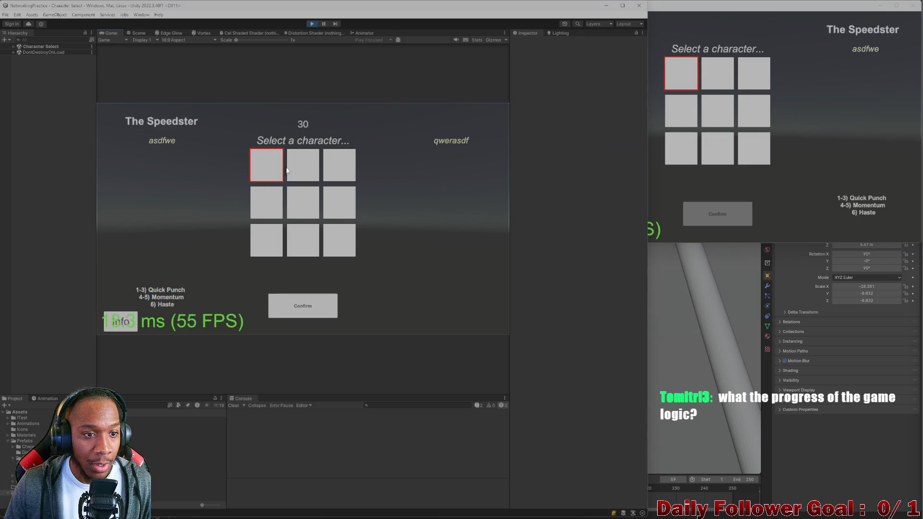
pyautogui.click(301, 303)
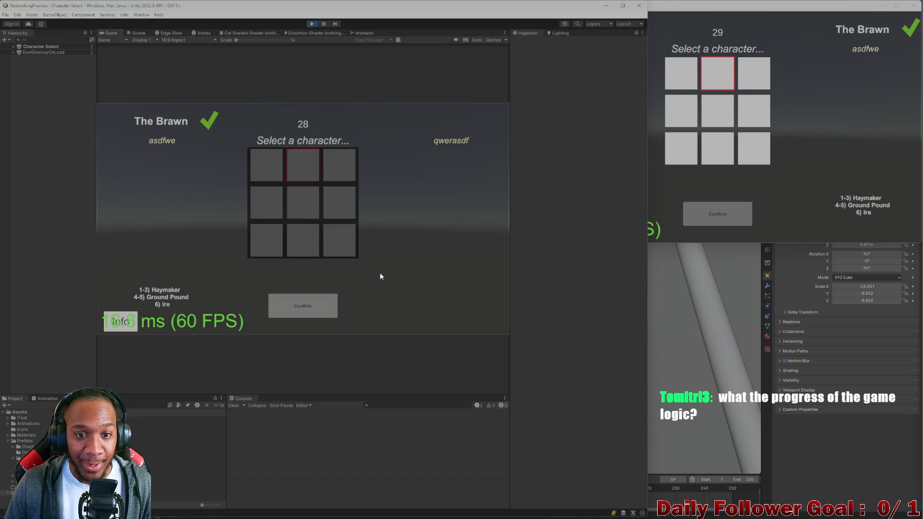
pyautogui.click(765, 117)
pyautogui.click(735, 224)
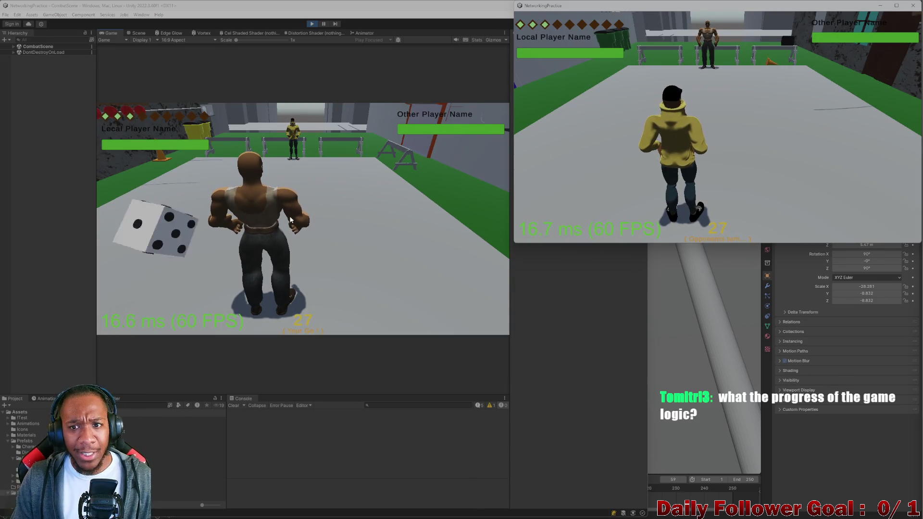
# Plot and confirm a move for the Brawn, then end the editor player's turn.
pyautogui.click(182, 224)
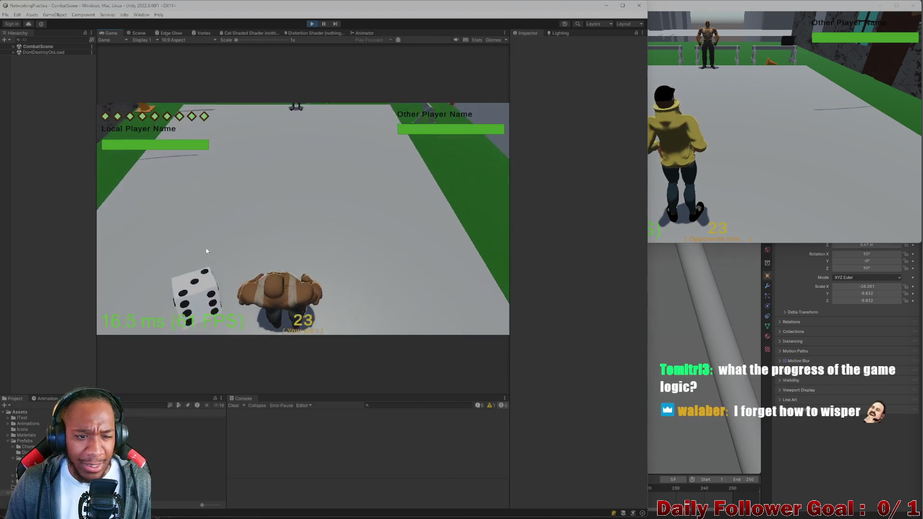
pyautogui.click(188, 268)
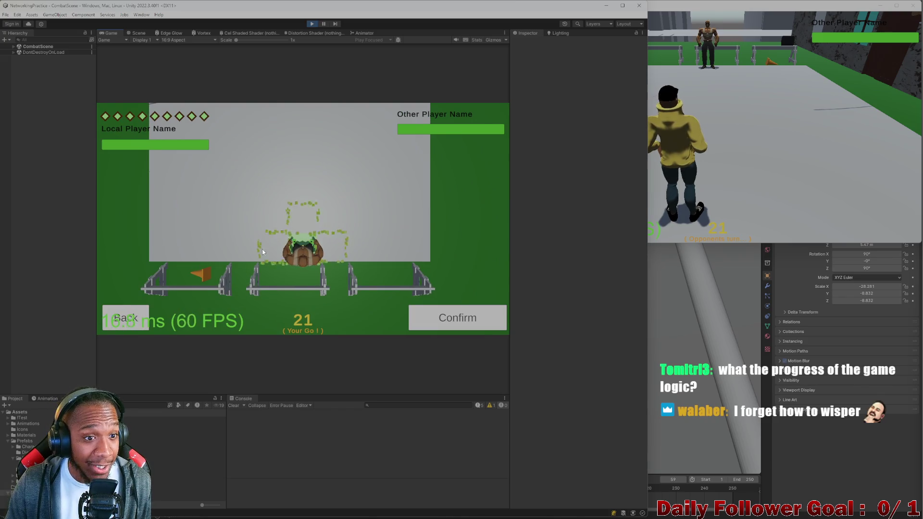
pyautogui.press('d')
pyautogui.press('d')
pyautogui.press('d')
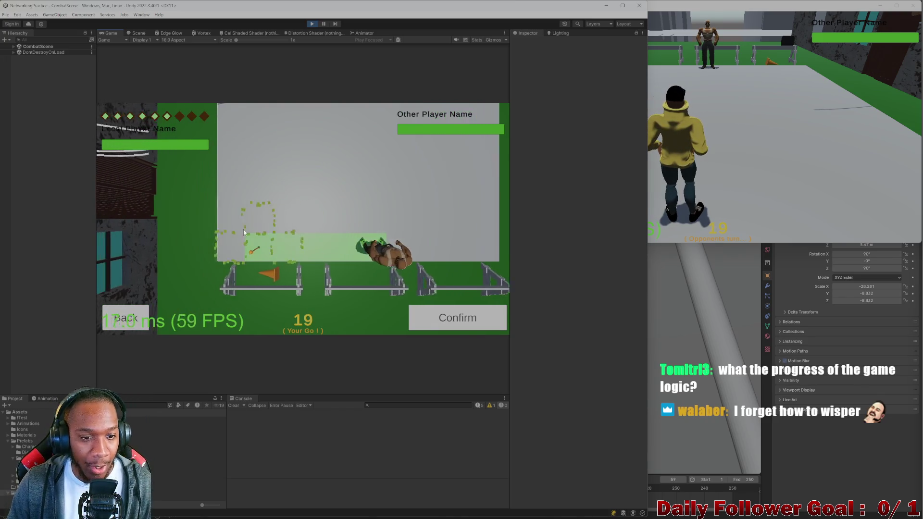
pyautogui.press('d')
pyautogui.press('d')
pyautogui.press('d')
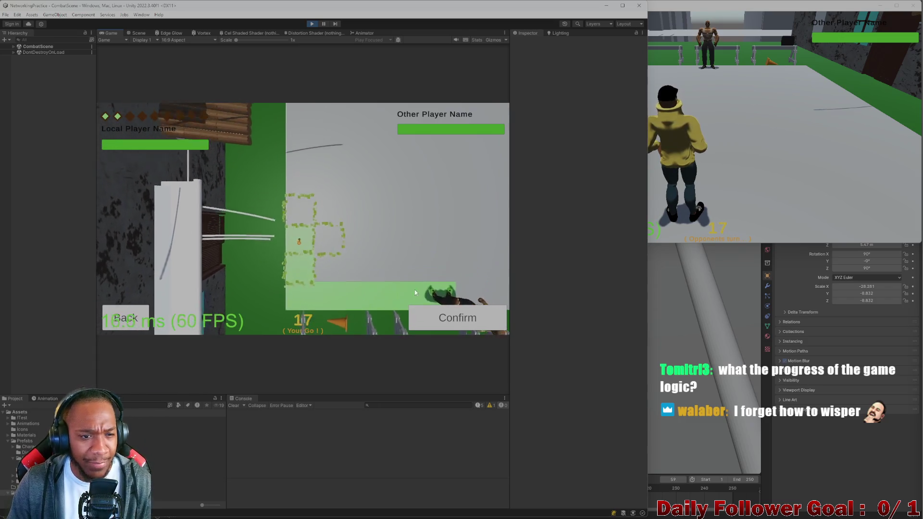
pyautogui.click(439, 322)
pyautogui.click(456, 326)
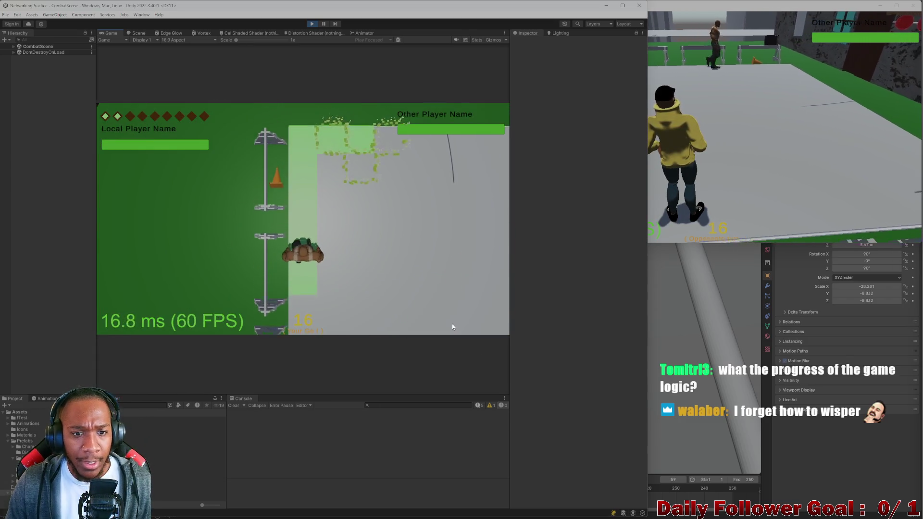
pyautogui.click(709, 169)
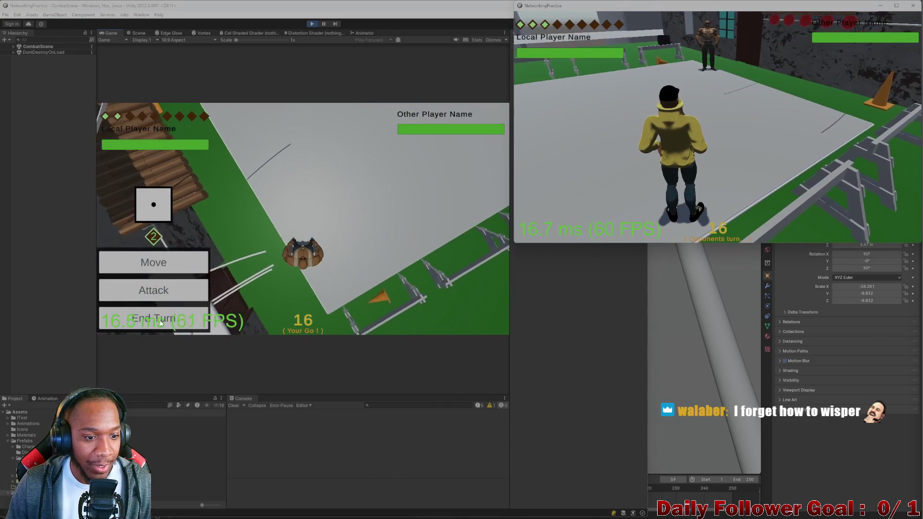
pyautogui.click(154, 318)
# On the second client, confirm an attack and a move, then end that turn.
pyautogui.click(559, 142)
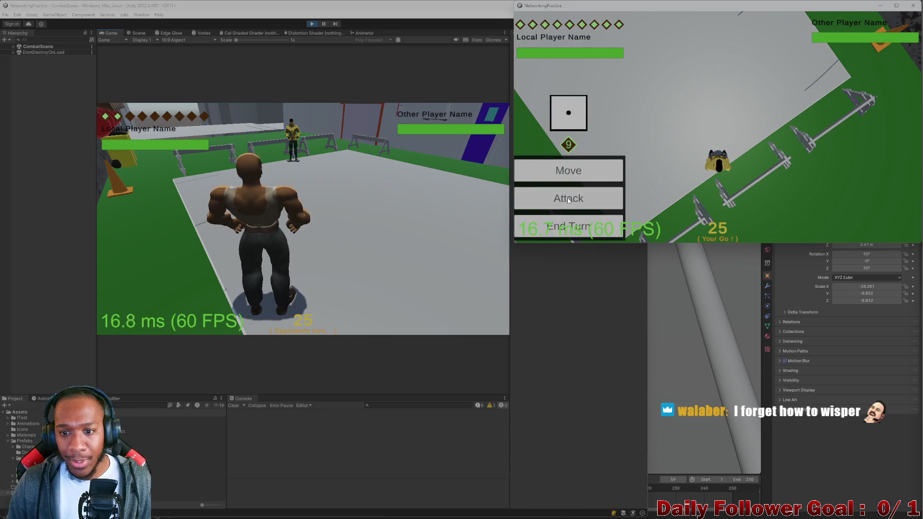
pyautogui.click(568, 200)
pyautogui.click(824, 222)
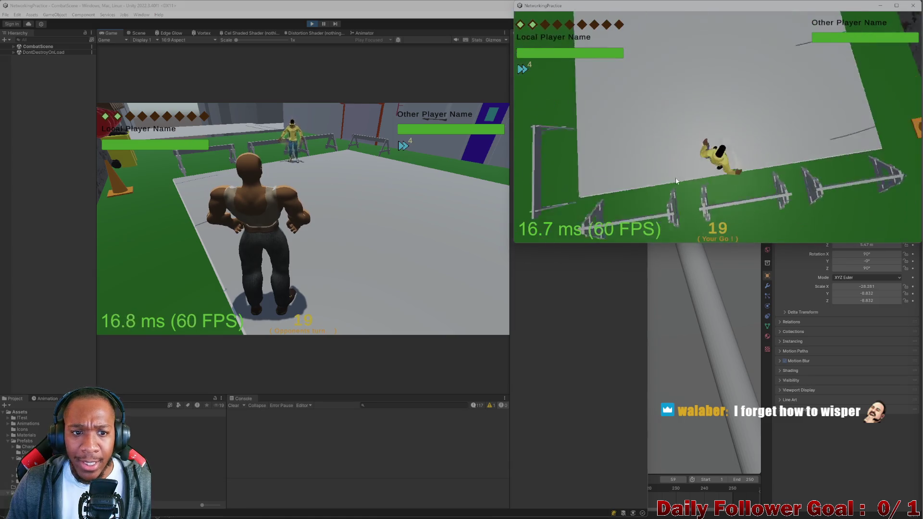
pyautogui.click(577, 178)
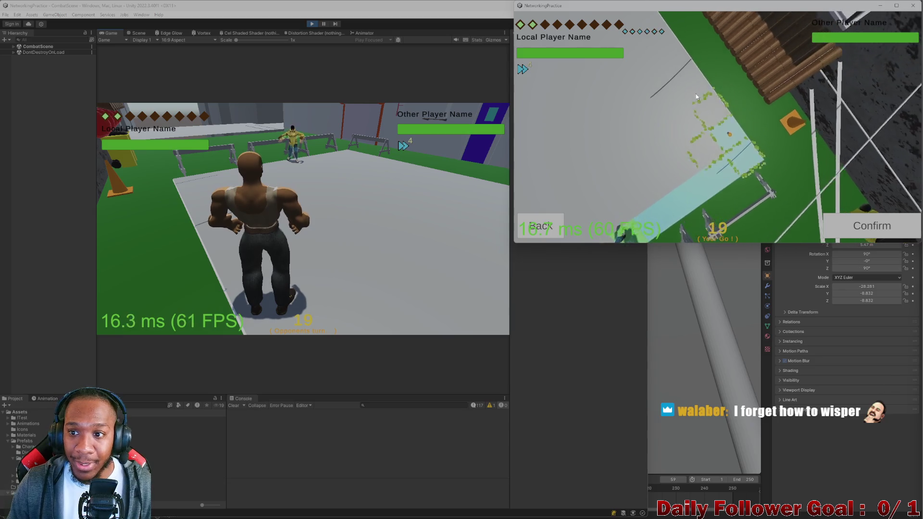
pyautogui.click(888, 228)
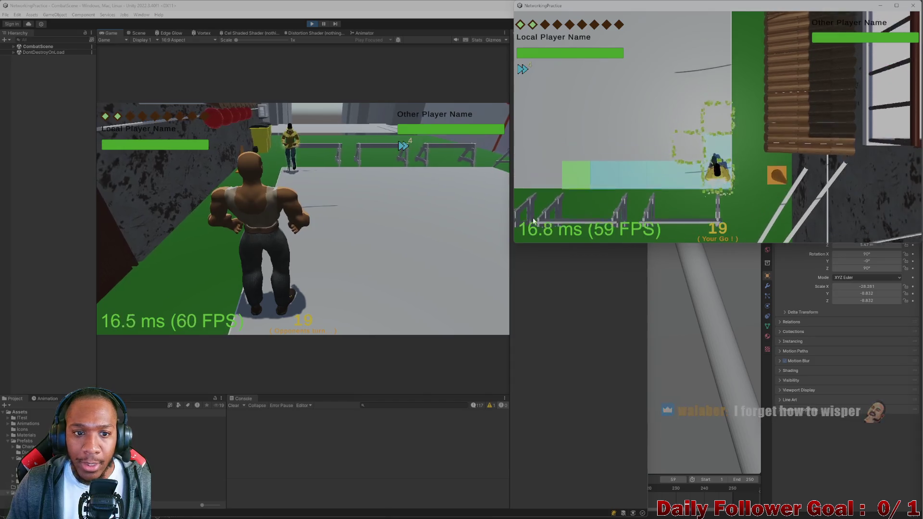
pyautogui.click(537, 226)
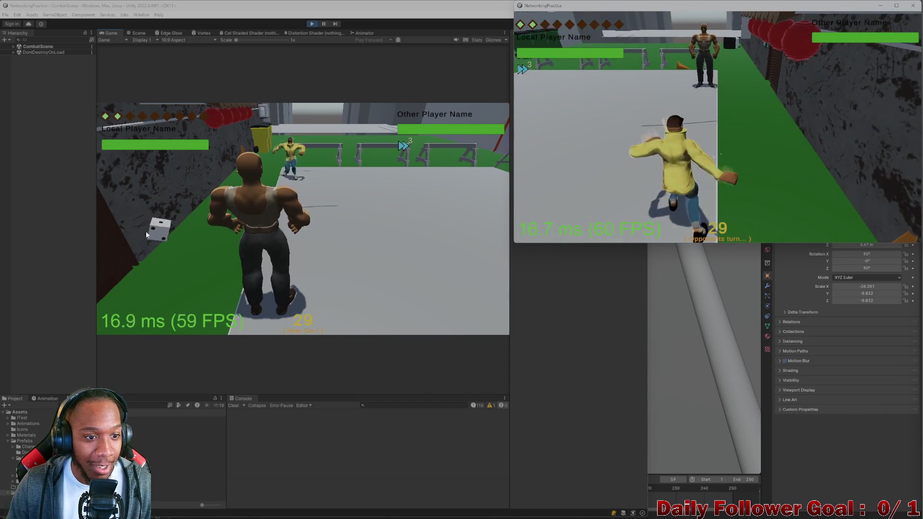
# Roll the die and move the Brawn to a tile near the yellow-jacketed opponent.
pyautogui.click(146, 231)
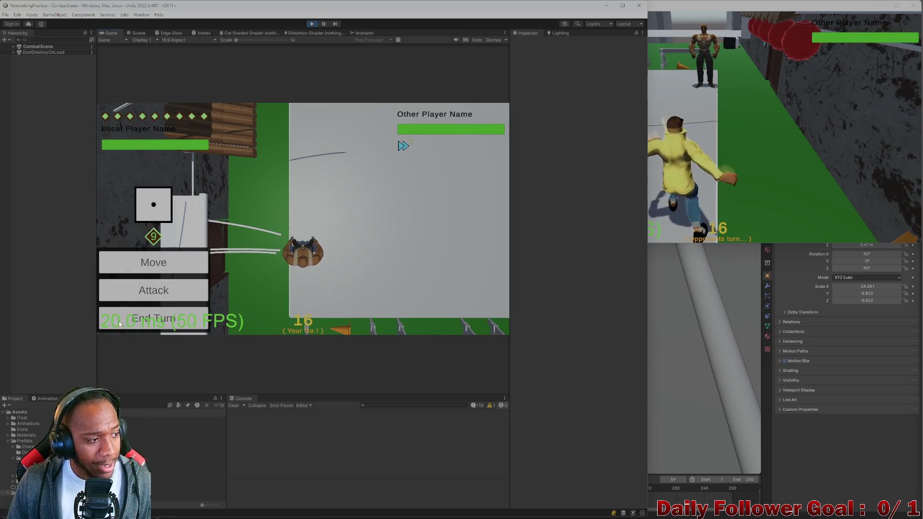
pyautogui.click(175, 286)
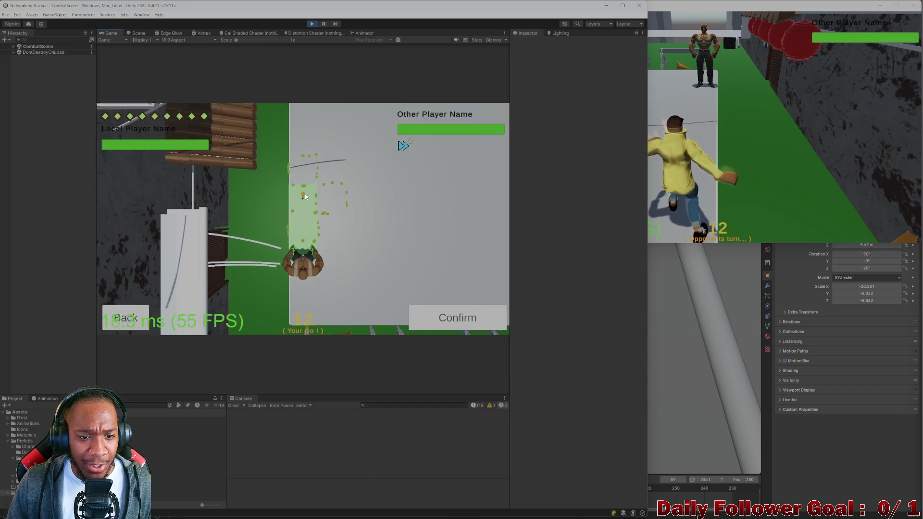
pyautogui.click(299, 161)
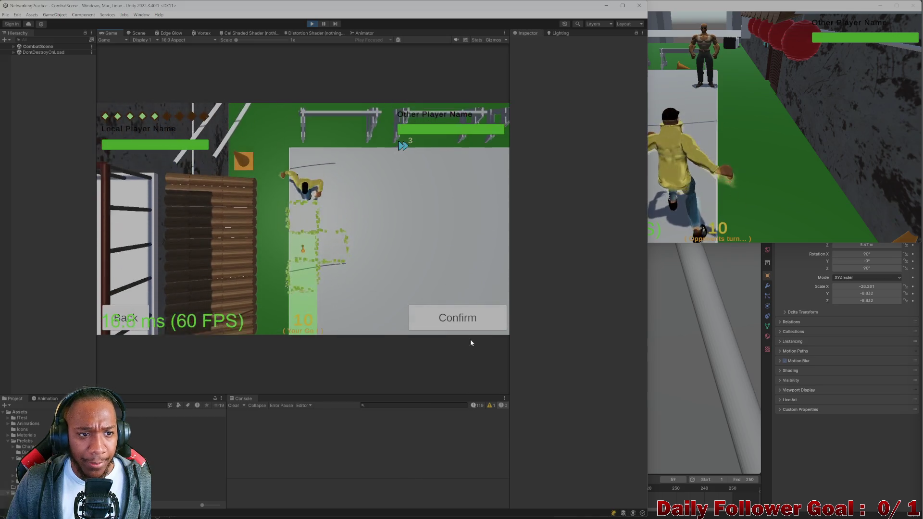
pyautogui.click(470, 327)
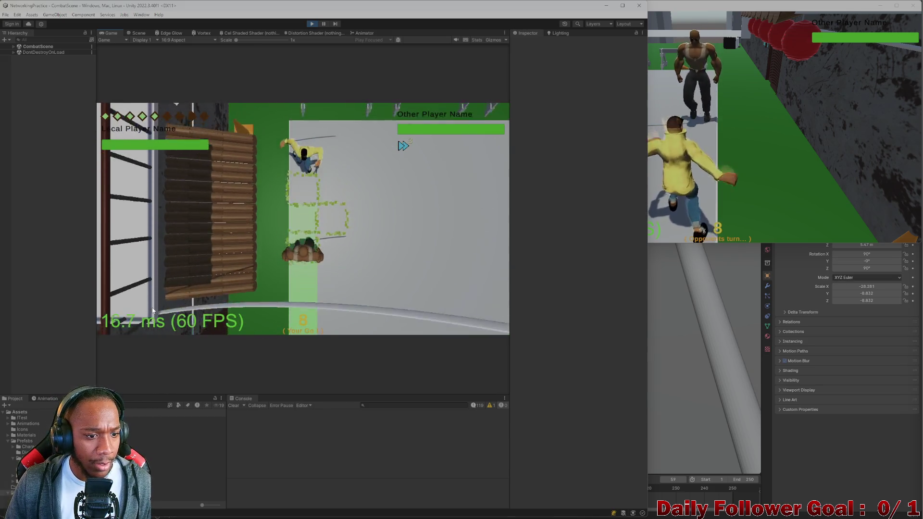
# Attack with Ire and end the Brawn's turn.
pyautogui.click(168, 295)
pyautogui.click(135, 253)
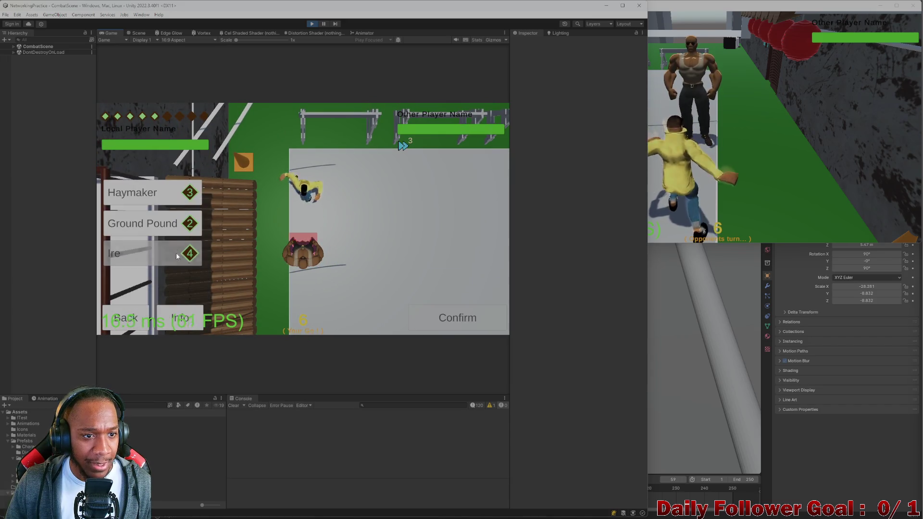
pyautogui.click(477, 322)
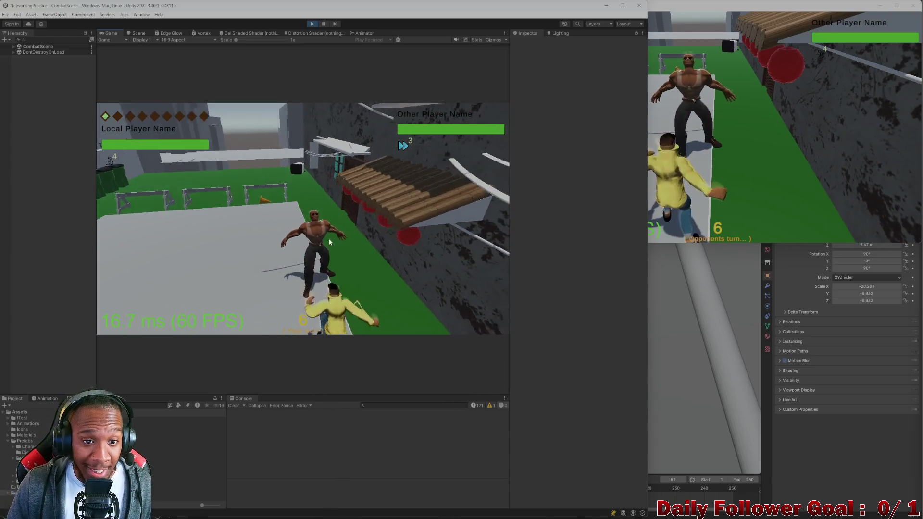
pyautogui.click(169, 319)
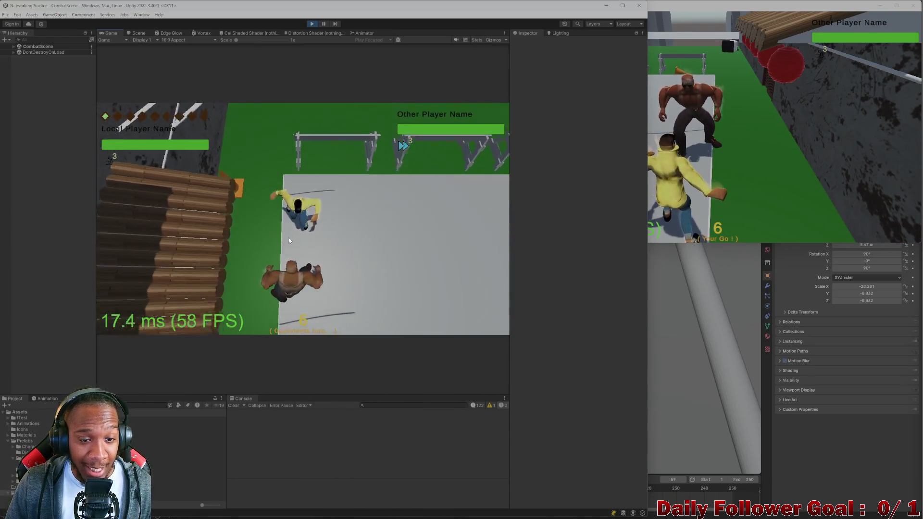
# Move the Speedster, apply Haste, move him again and end his turn, then roll the Brawn's die.
pyautogui.click(672, 135)
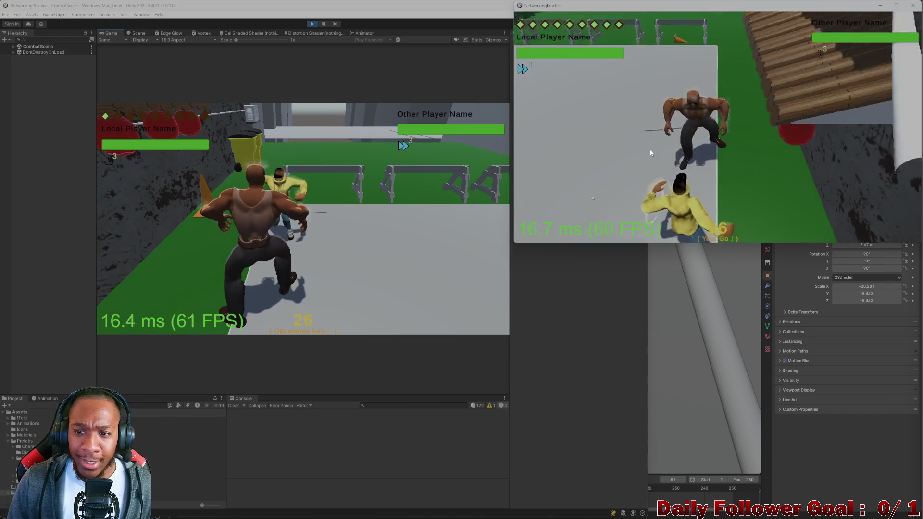
pyautogui.click(577, 169)
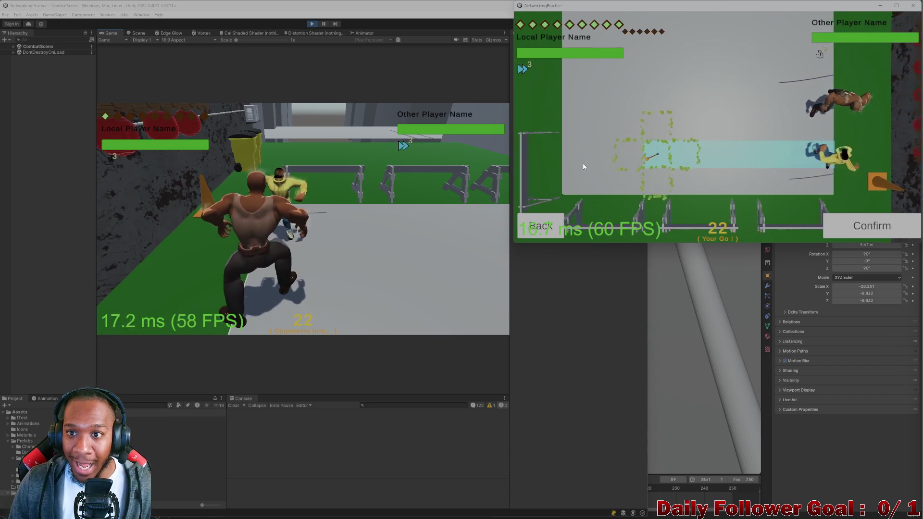
pyautogui.click(853, 224)
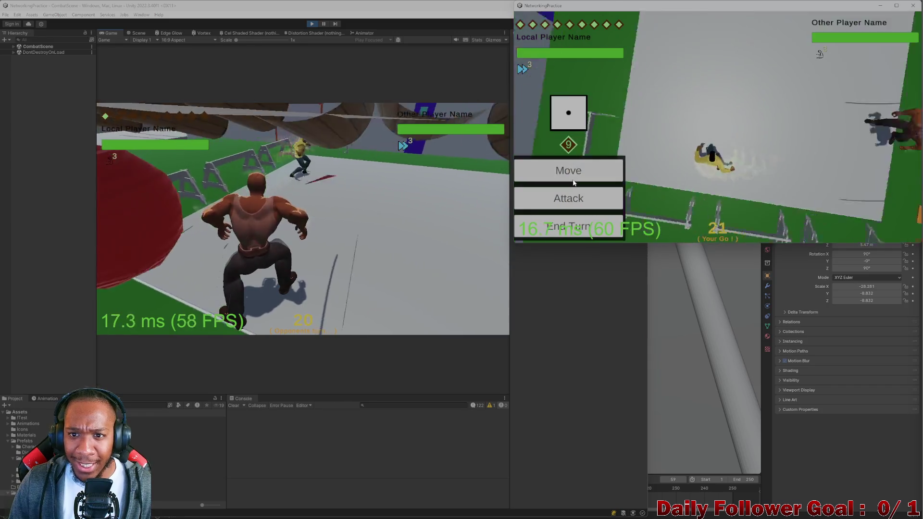
pyautogui.click(567, 195)
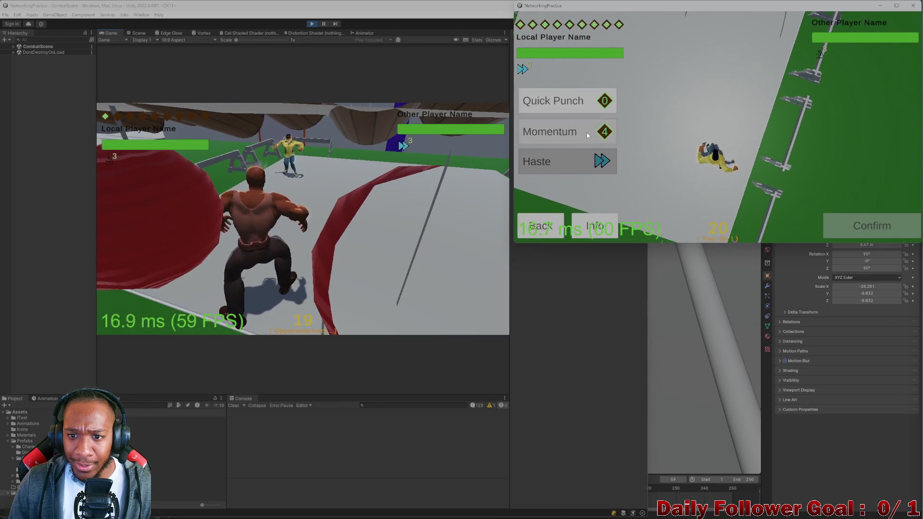
pyautogui.click(850, 226)
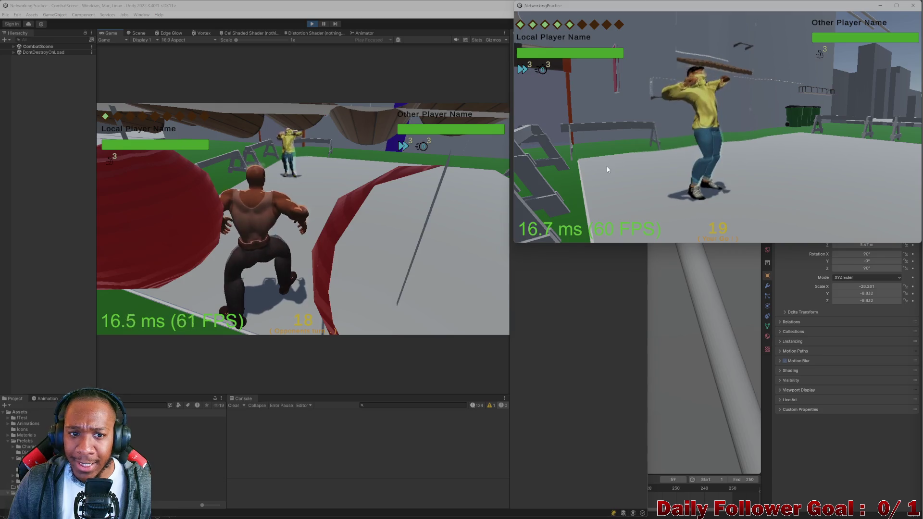
pyautogui.click(617, 174)
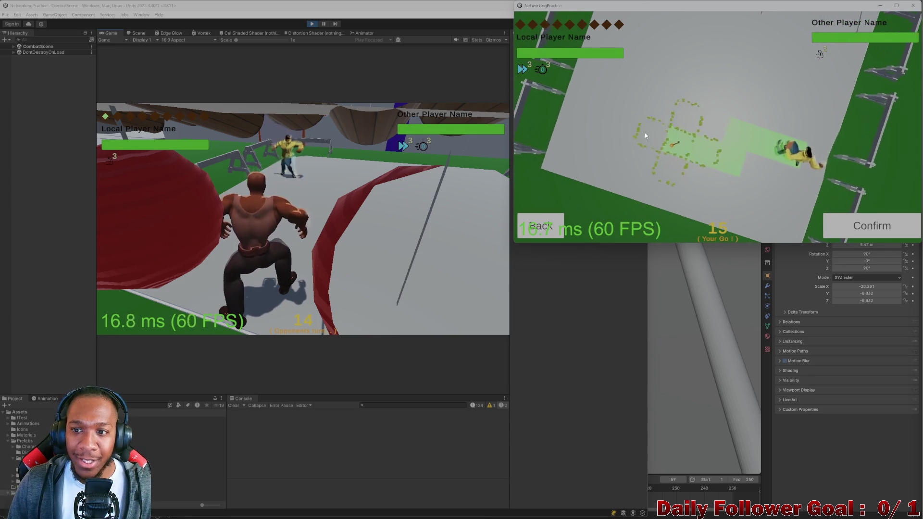
pyautogui.click(837, 216)
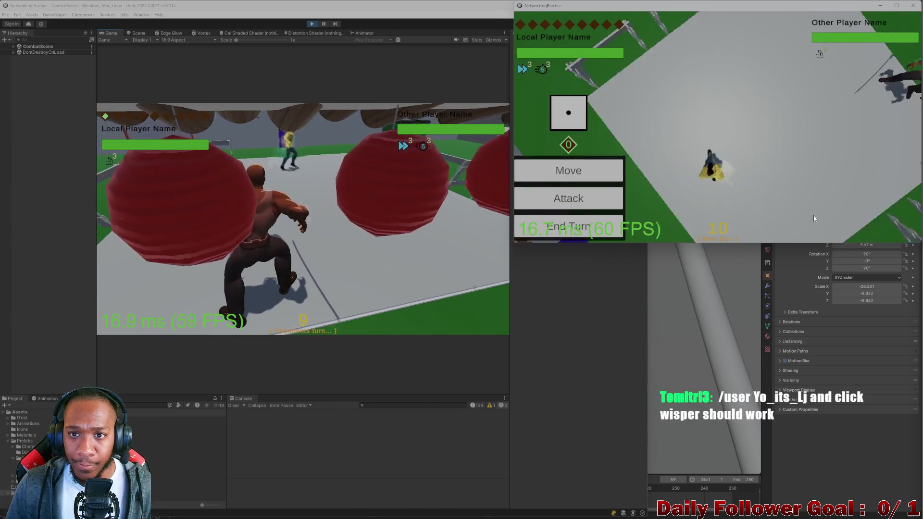
pyautogui.click(584, 229)
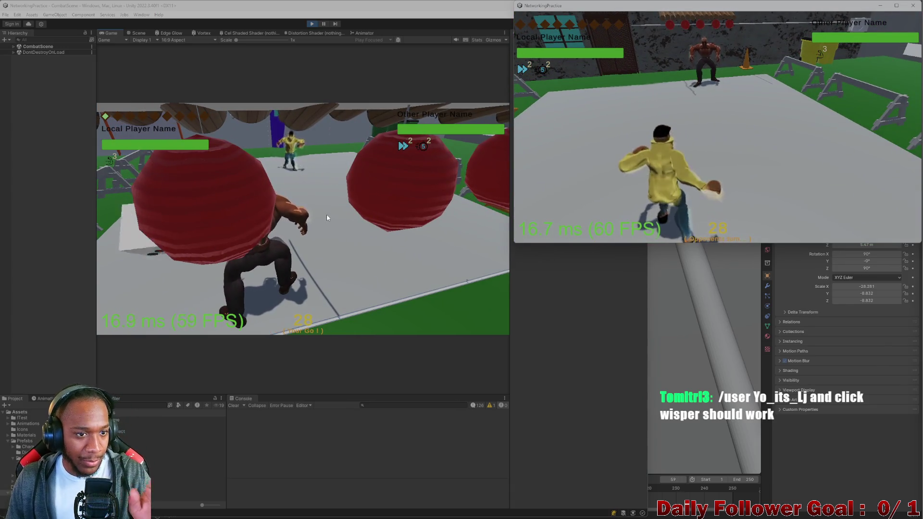
pyautogui.click(298, 235)
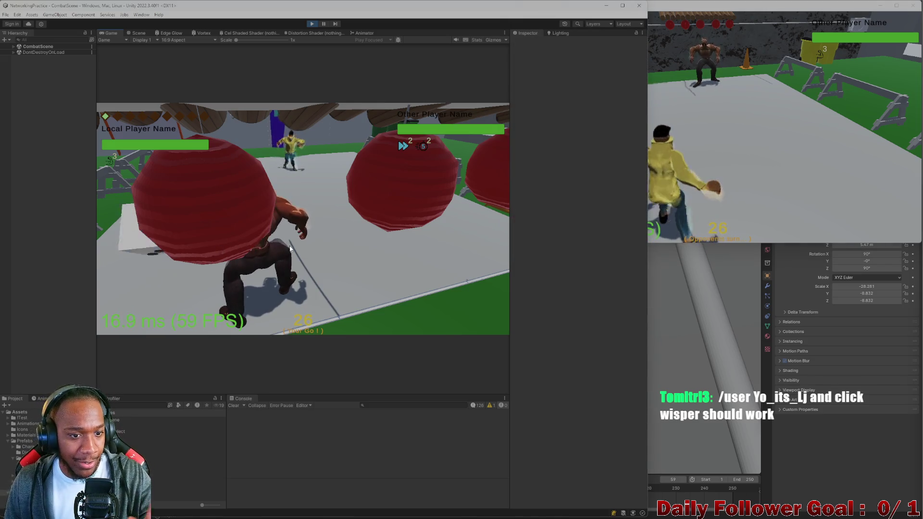
pyautogui.click(143, 248)
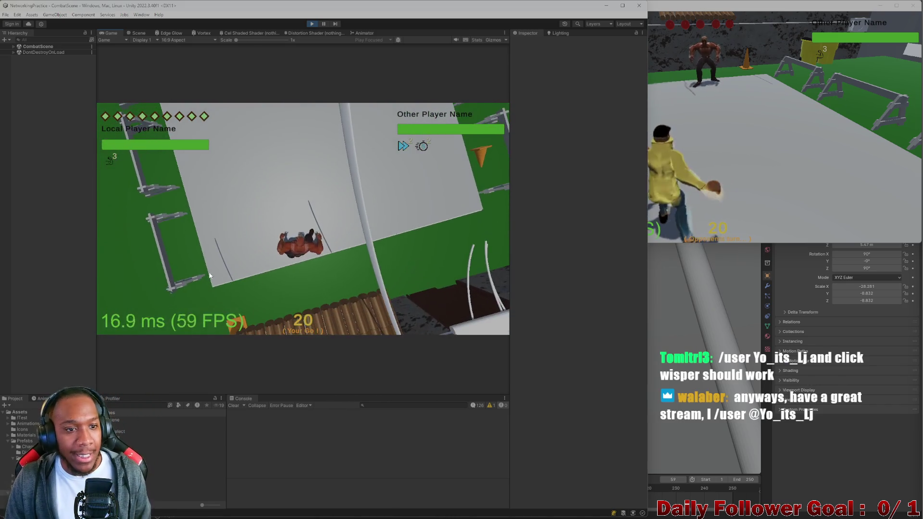
# Move the Brawn and hit with a confirmed Ground Pound attack.
pyautogui.click(158, 263)
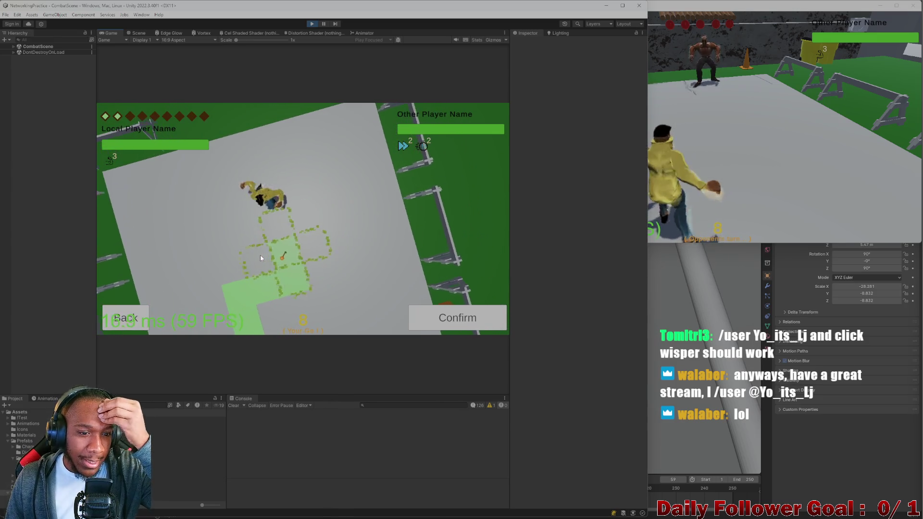
pyautogui.click(459, 325)
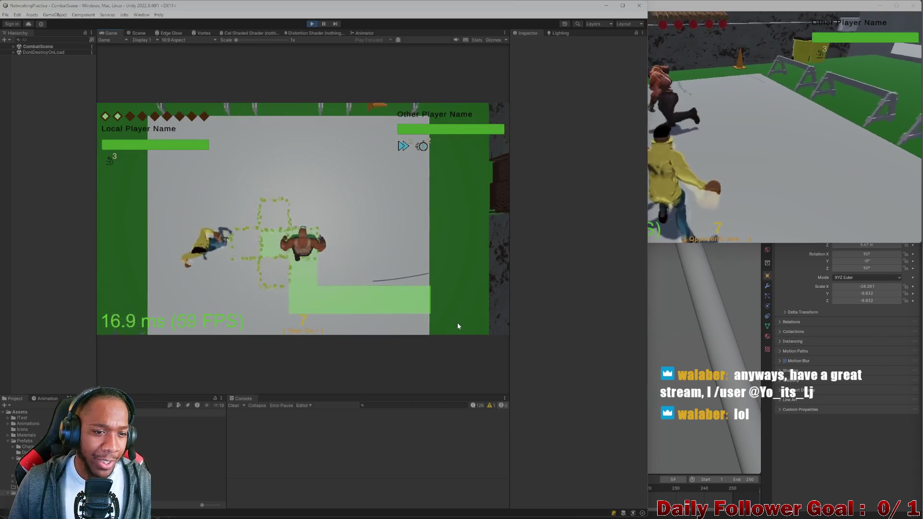
pyautogui.click(169, 265)
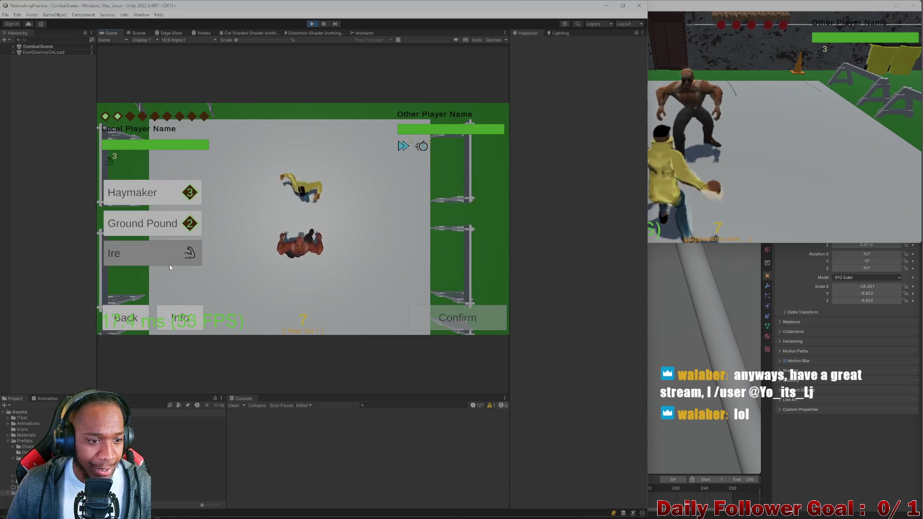
pyautogui.click(153, 226)
pyautogui.click(449, 324)
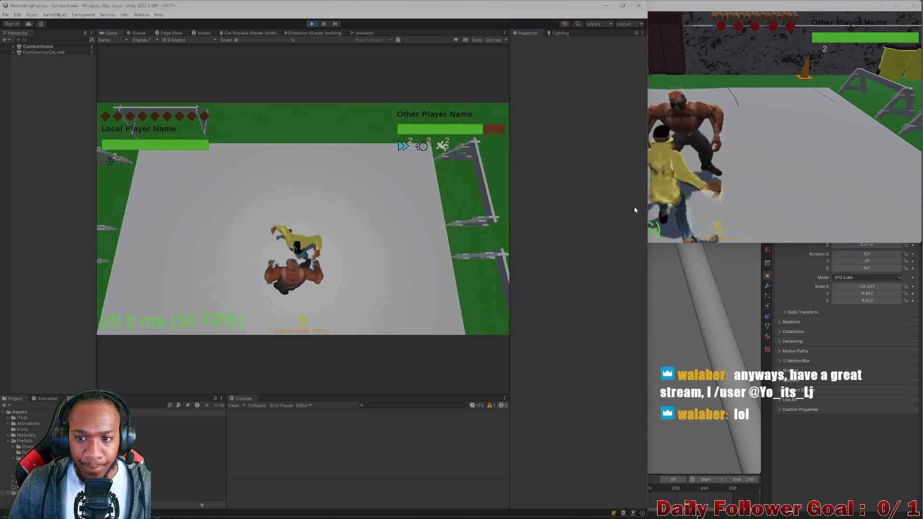
# Have the Speedster land a Quick Punch and end his turn.
pyautogui.click(556, 159)
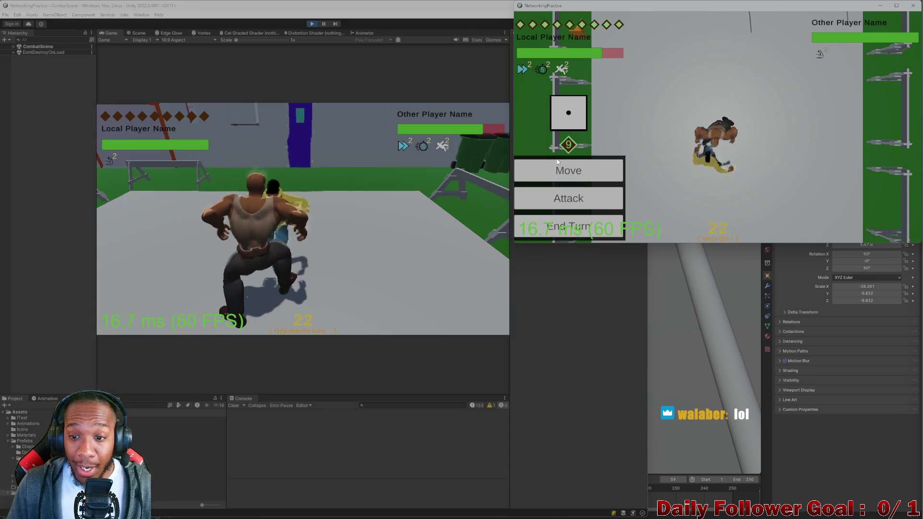
pyautogui.click(567, 197)
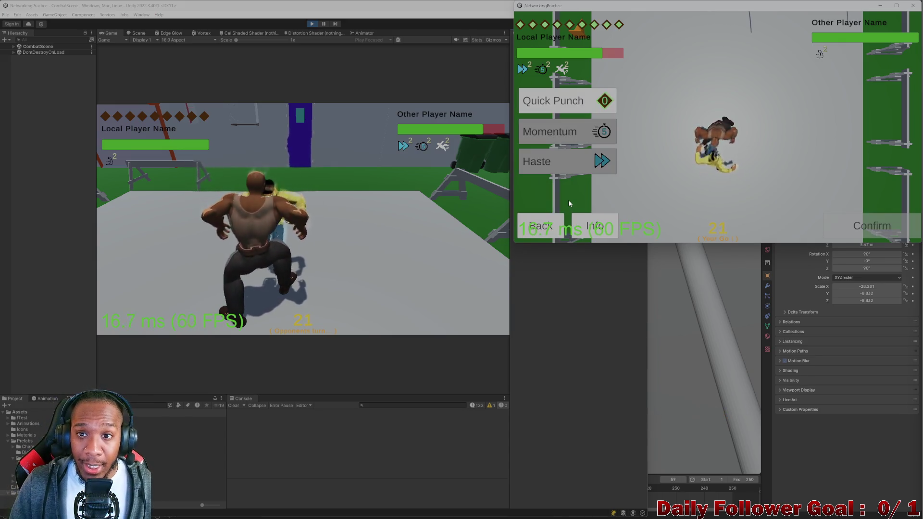
pyautogui.click(585, 96)
pyautogui.click(871, 225)
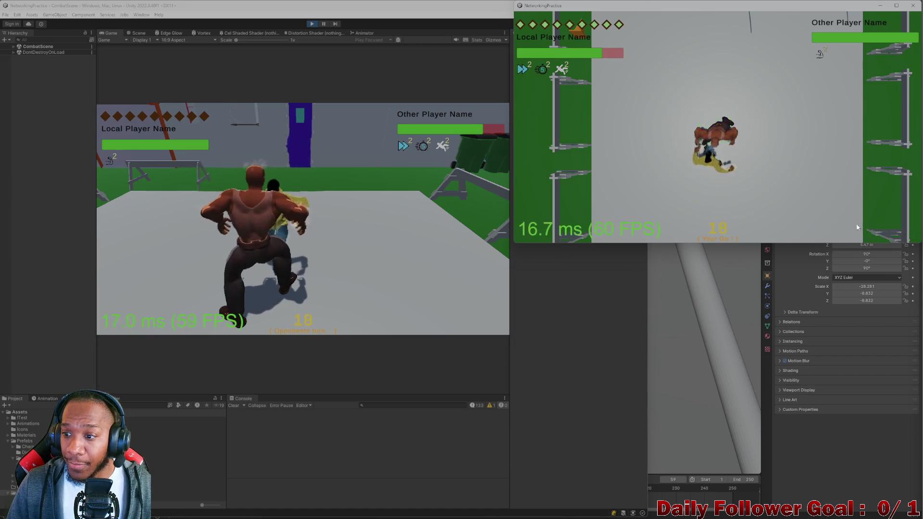
pyautogui.click(556, 231)
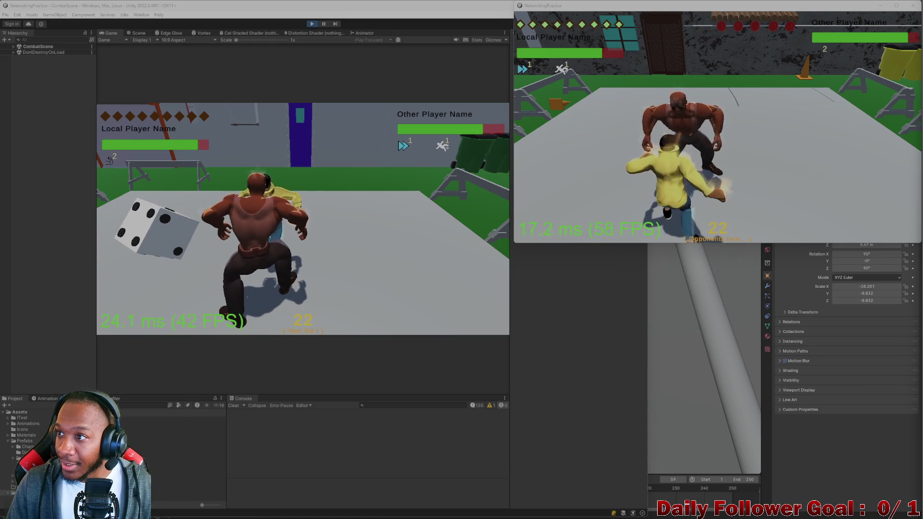
# Bring up the Steam page for 4x4 in a Furniture Store and unmute its trailer.
pyautogui.hotkey('alt', 'Tab')
pyautogui.moveTo(369, 19)
pyautogui.mouseDown()
pyautogui.moveTo(615, 35)
pyautogui.moveTo(611, 22)
pyautogui.mouseUp()
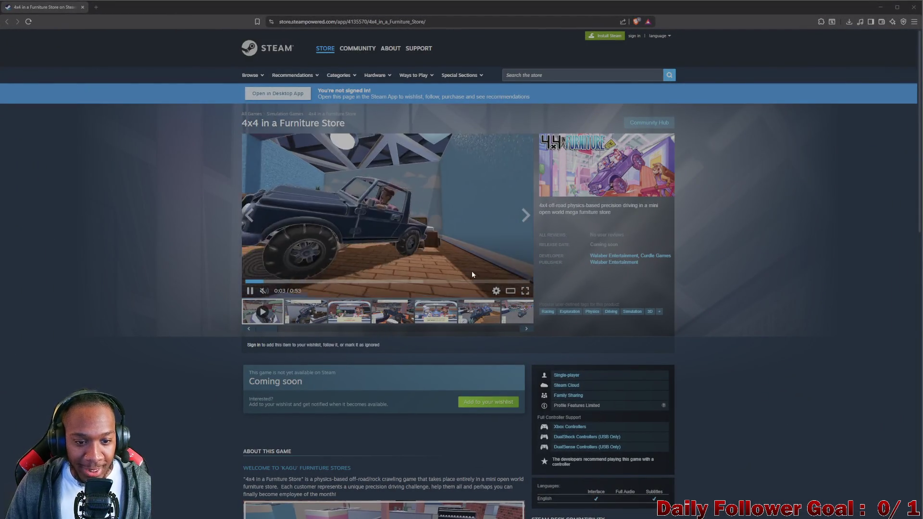
pyautogui.click(264, 290)
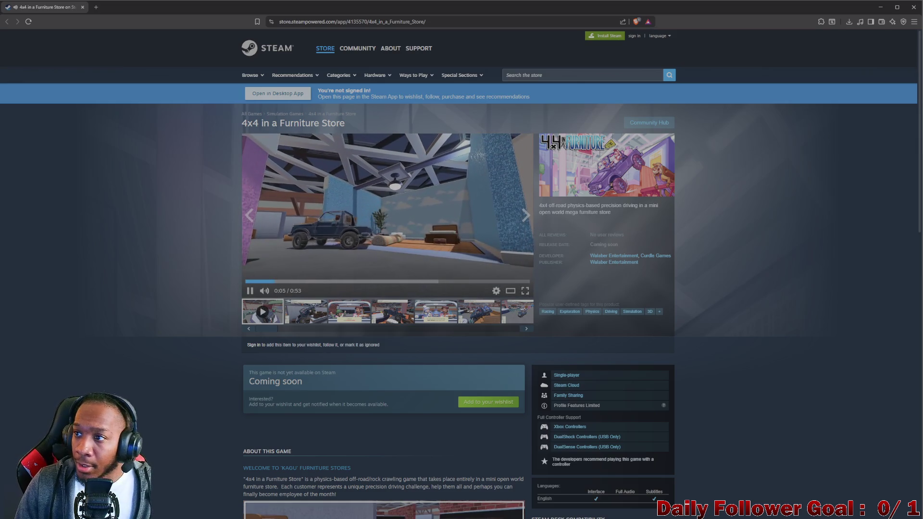
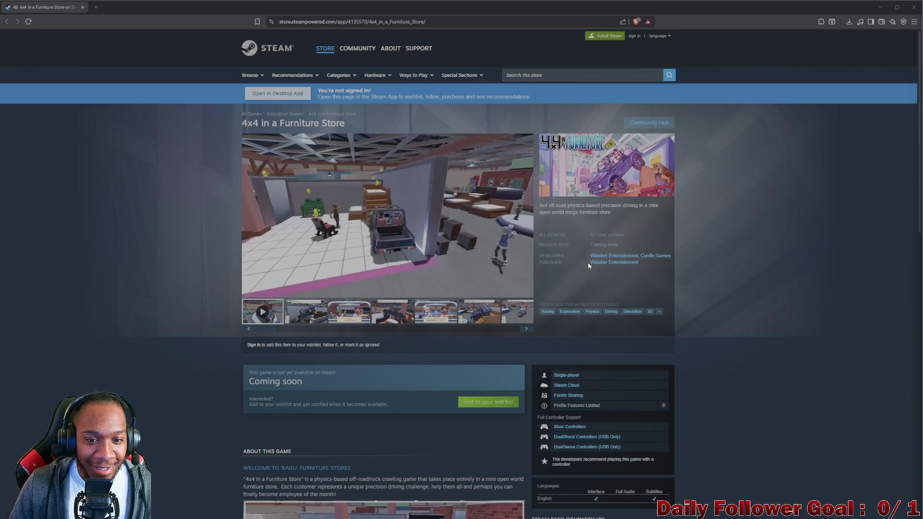
# Page through the 4x4 in a Furniture Store screenshots, from the second to the seventh.
pyautogui.moveTo(471, 244)
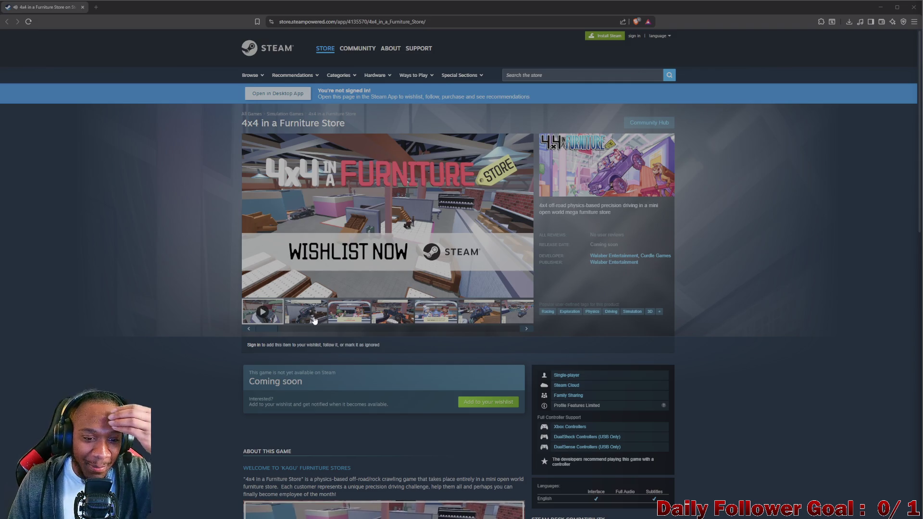
pyautogui.click(313, 321)
pyautogui.click(346, 317)
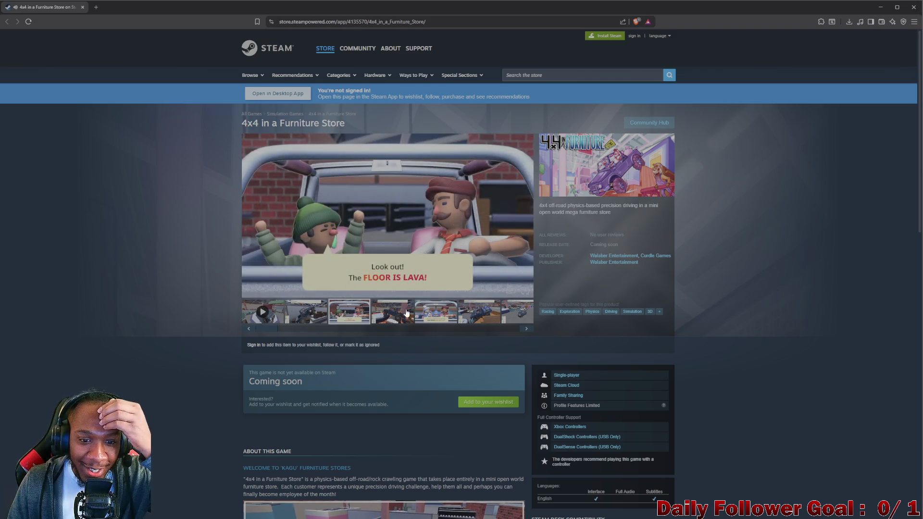
pyautogui.click(398, 321)
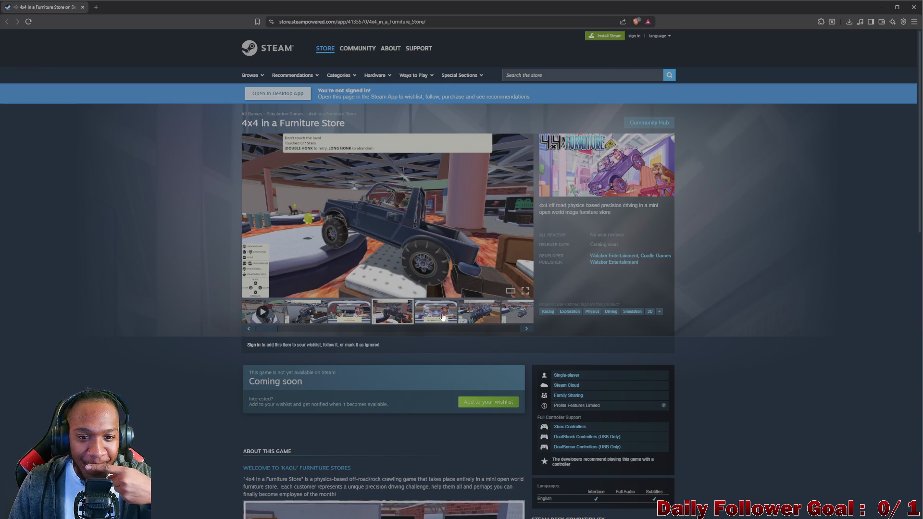
pyautogui.click(443, 317)
pyautogui.click(480, 312)
pyautogui.click(517, 313)
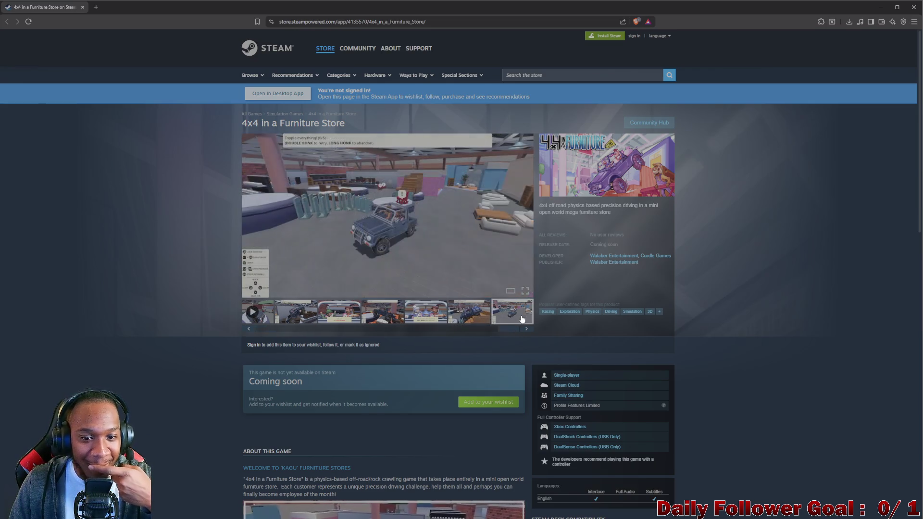
# Scroll the store page, then close the browser and return to the Unity editor.
pyautogui.scroll(-1, 525, 305)
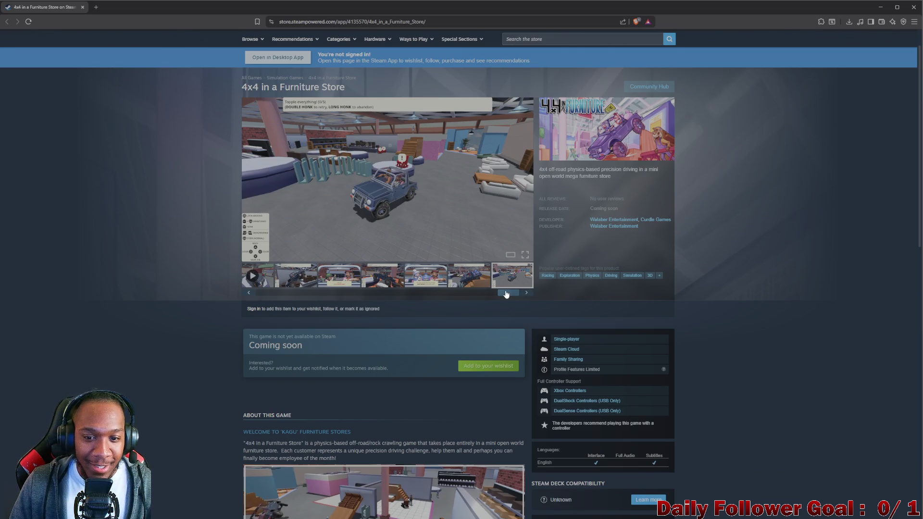
pyautogui.scroll(-6, 408, 298)
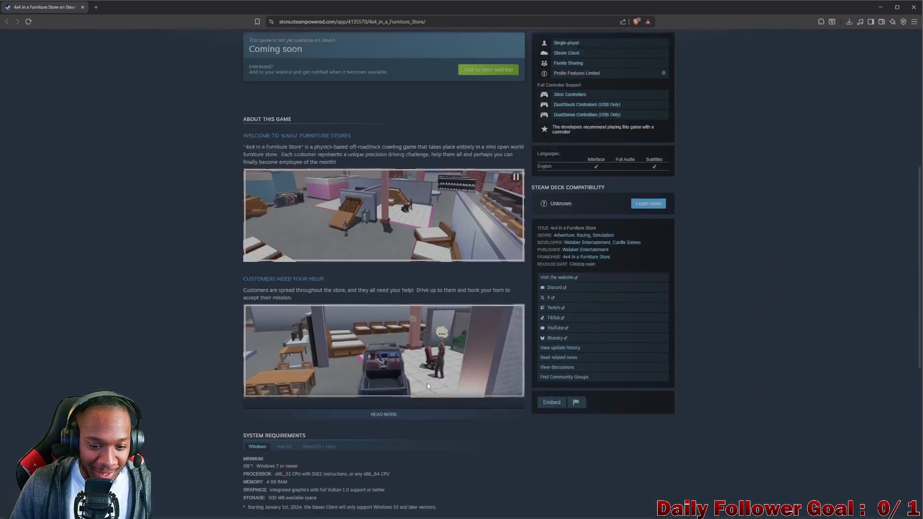
pyautogui.scroll(7, 429, 291)
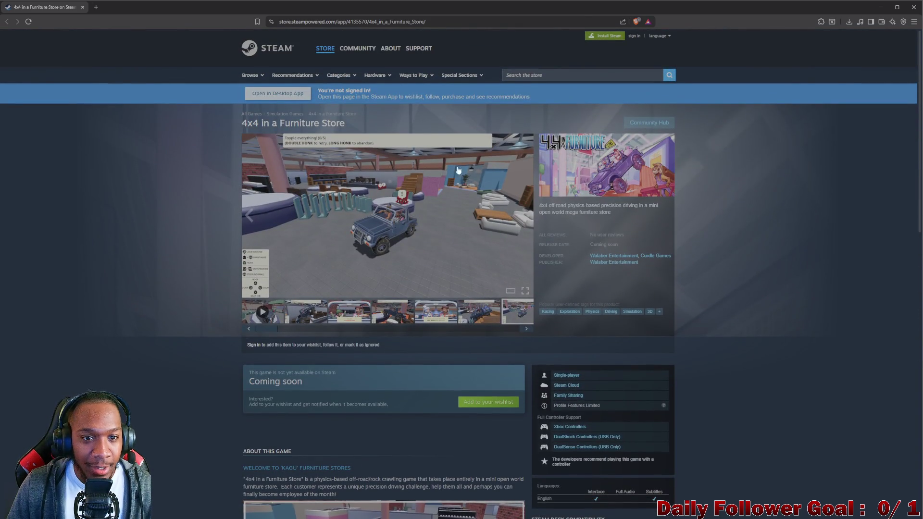
pyautogui.scroll(-1, 496, 273)
pyautogui.scroll(1, 298, 241)
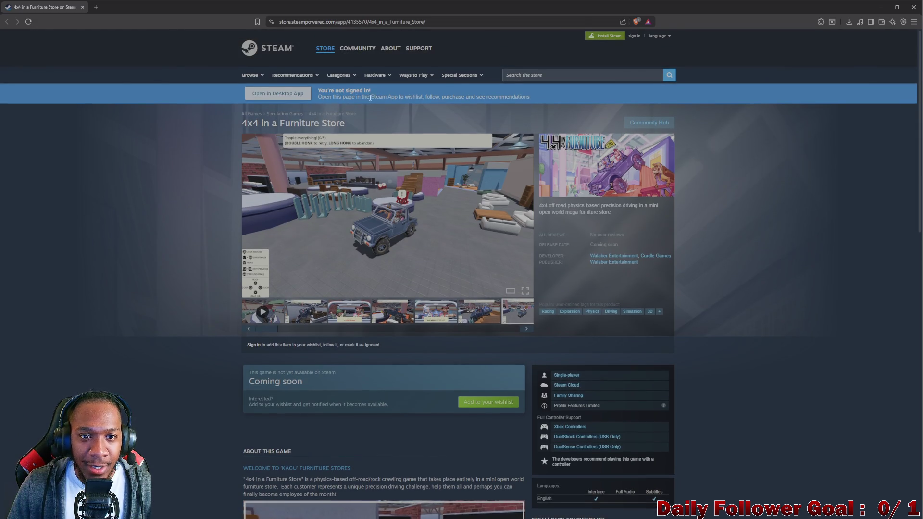
pyautogui.click(83, 8)
pyautogui.click(218, 235)
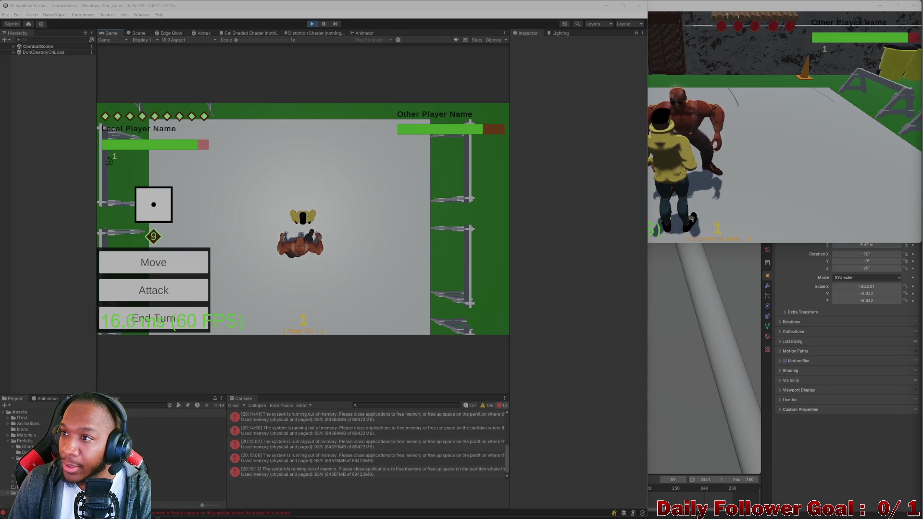
# Take the standalone player's turn, then land a Ground Pound on the opponent from the editor.
pyautogui.click(753, 161)
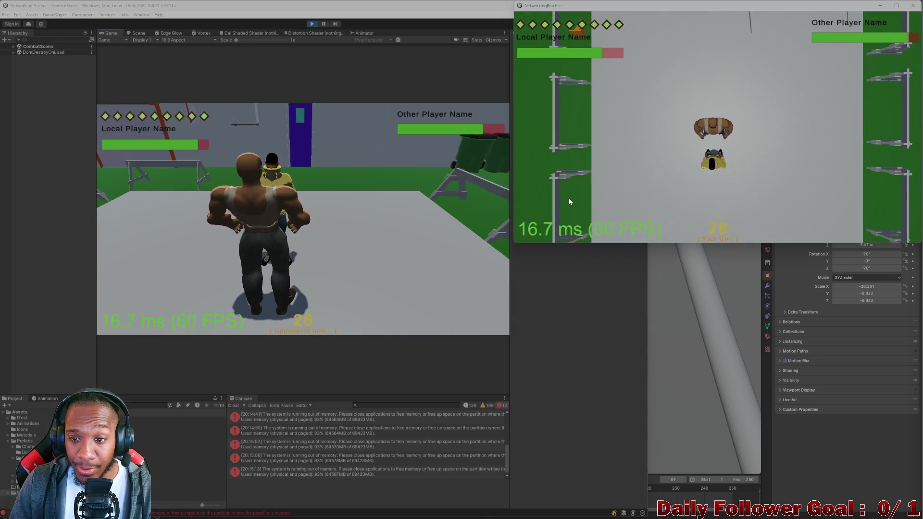
pyautogui.click(567, 230)
pyautogui.click(161, 231)
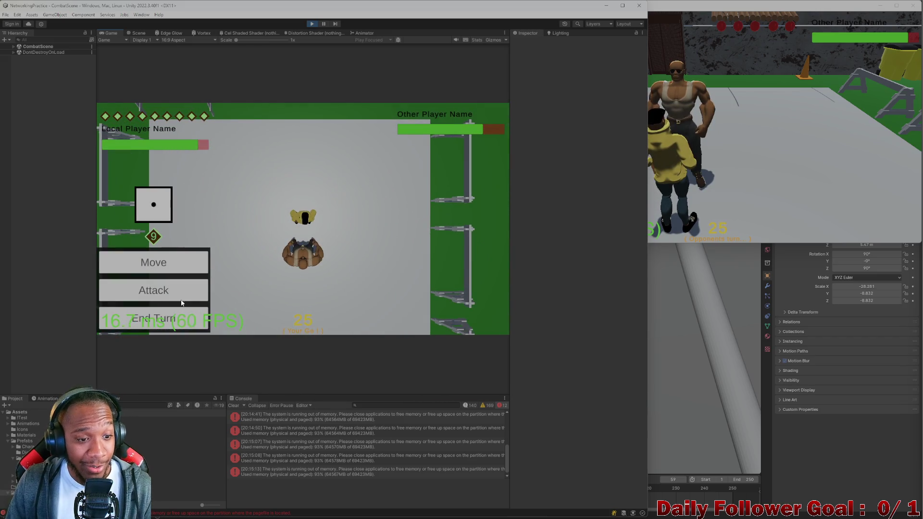
pyautogui.click(173, 291)
pyautogui.click(174, 232)
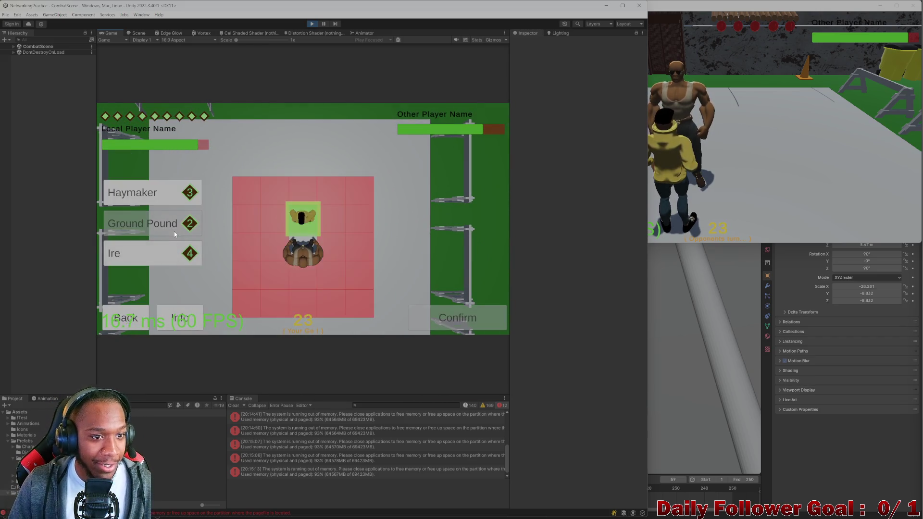
pyautogui.click(462, 321)
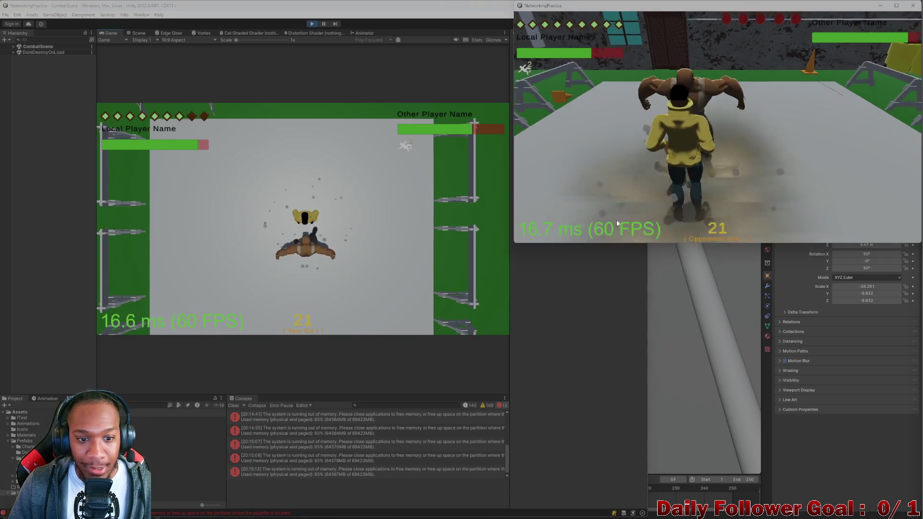
# Land a Haymaker attack on the opponent and end the editor player's turn.
pyautogui.click(166, 289)
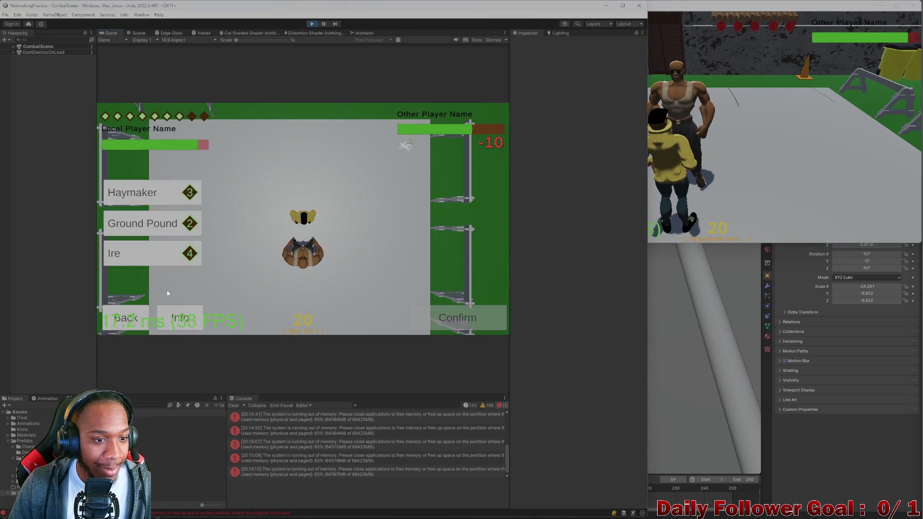
pyautogui.click(174, 192)
pyautogui.click(458, 317)
pyautogui.click(721, 181)
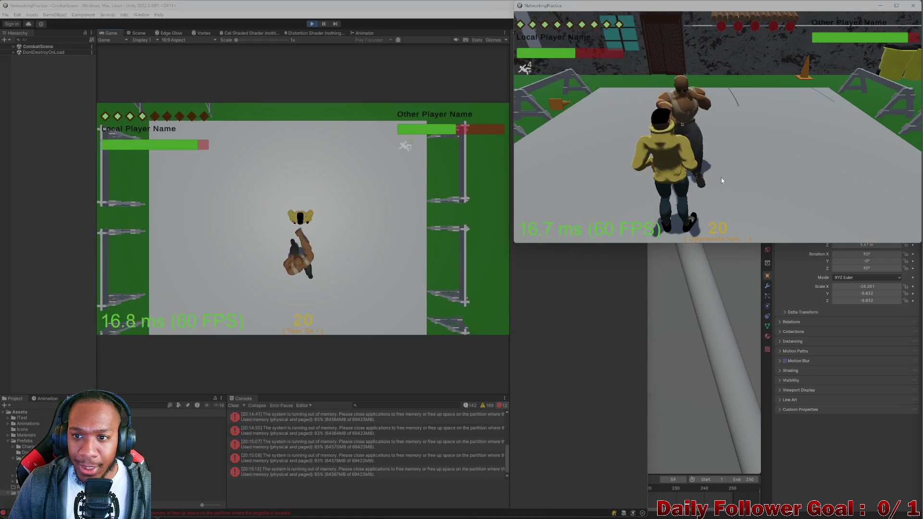
pyautogui.click(150, 317)
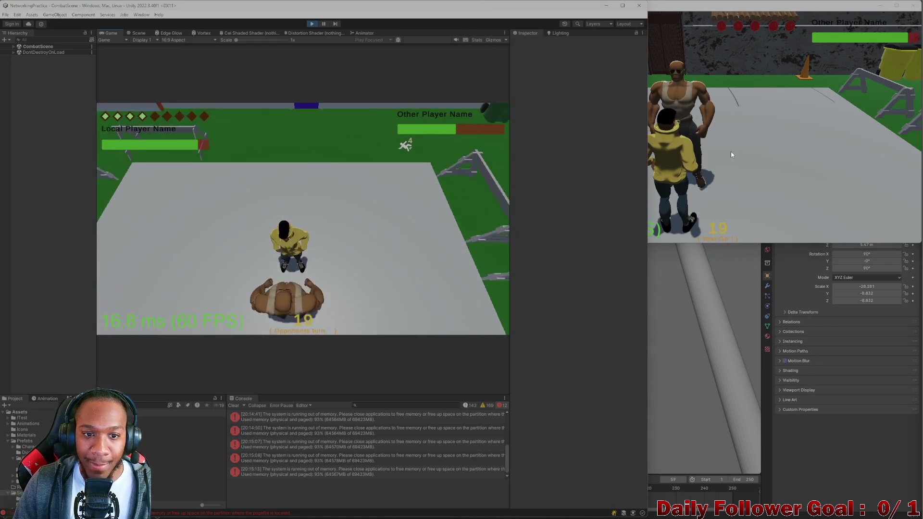
# On the standalone client, move the character twice, the second time to a chosen tile.
pyautogui.click(762, 131)
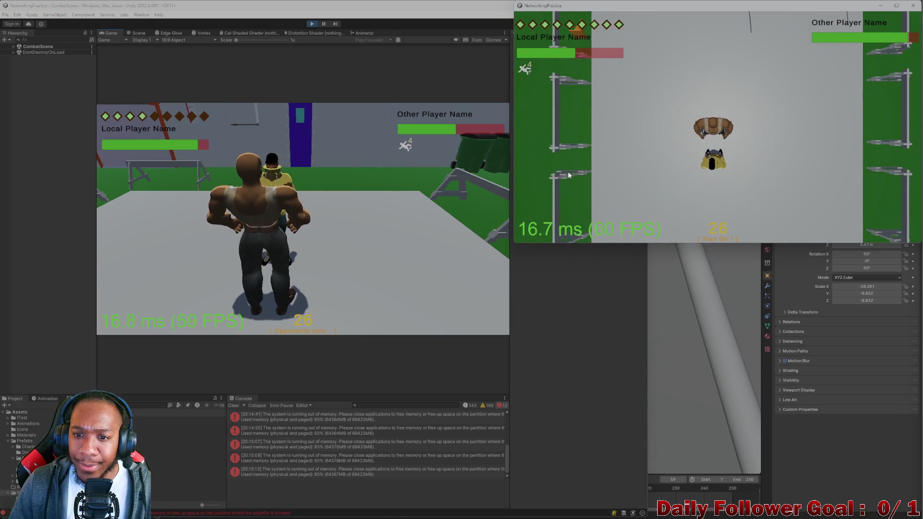
pyautogui.click(565, 179)
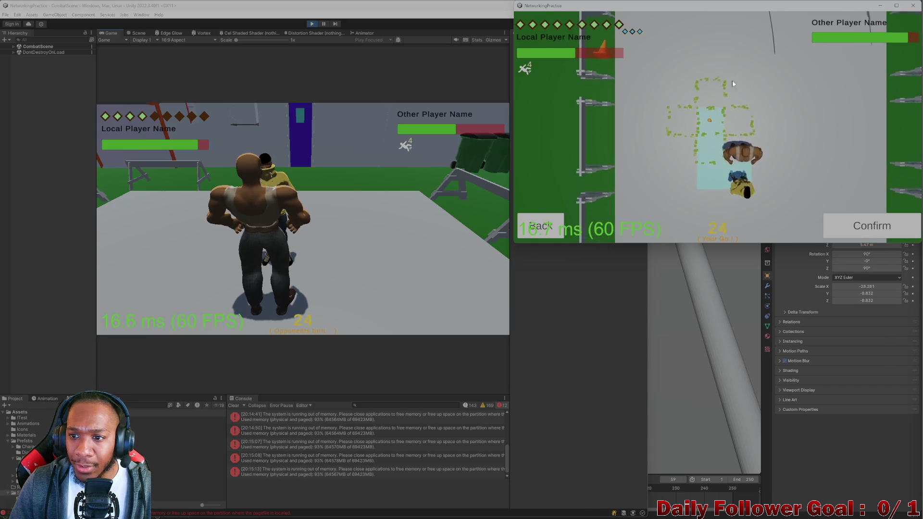
pyautogui.click(861, 227)
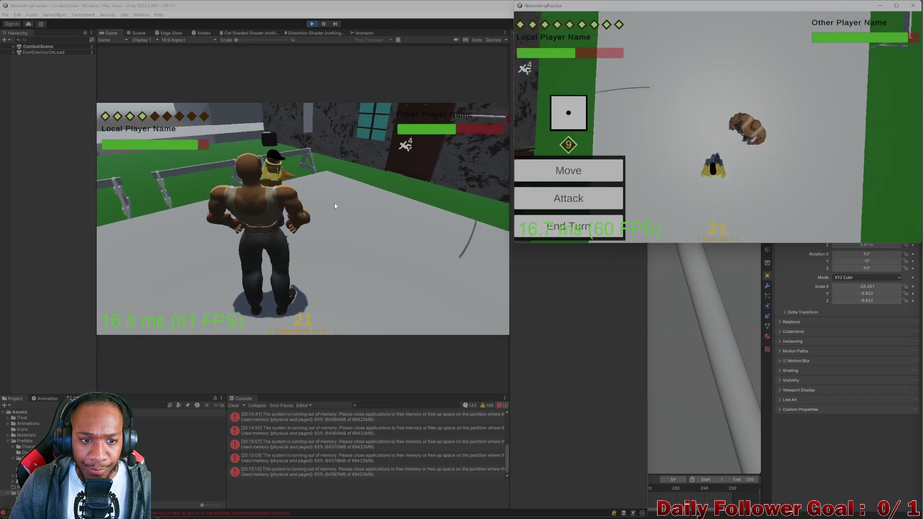
pyautogui.click(560, 180)
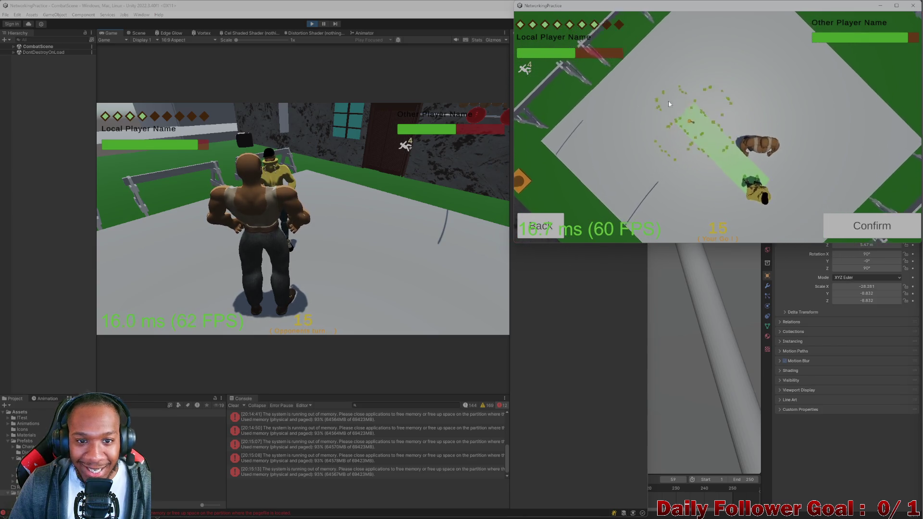
pyautogui.click(653, 95)
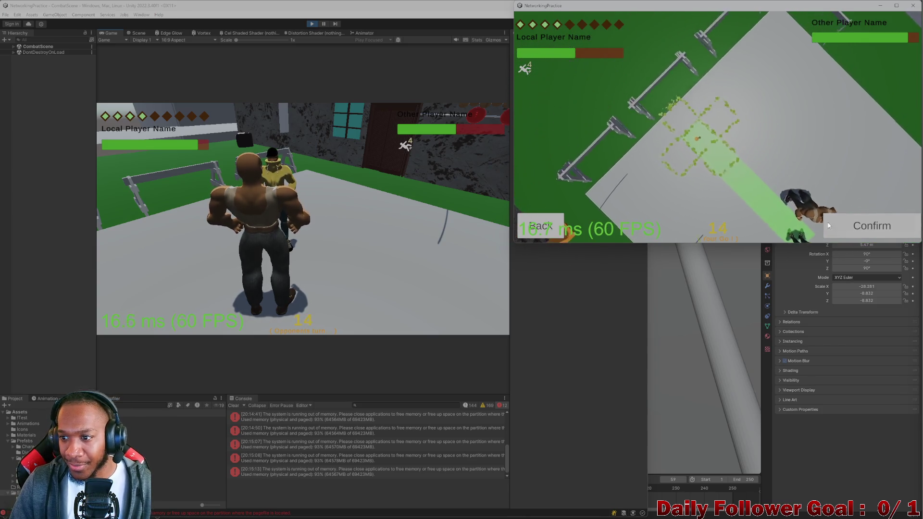
pyautogui.click(828, 226)
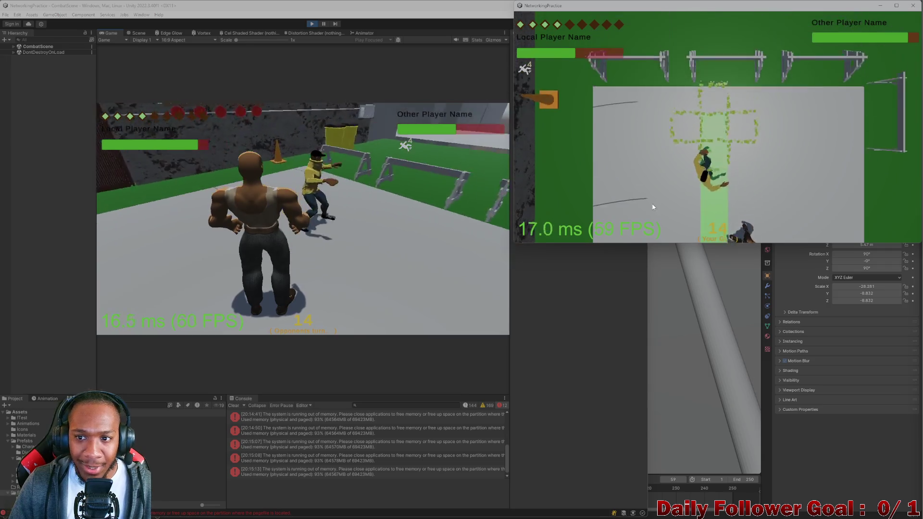
# Make one more move, end the standalone player's turn, and return to the editor client.
pyautogui.click(571, 171)
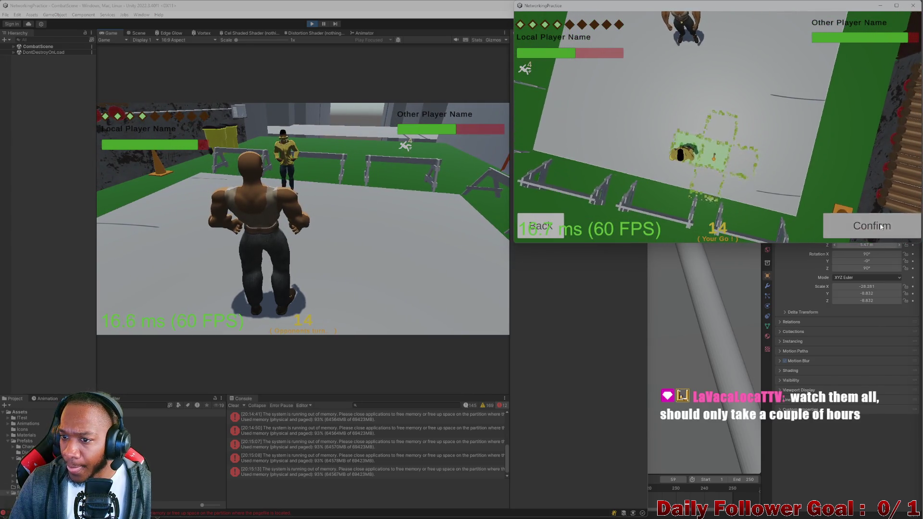
pyautogui.click(880, 226)
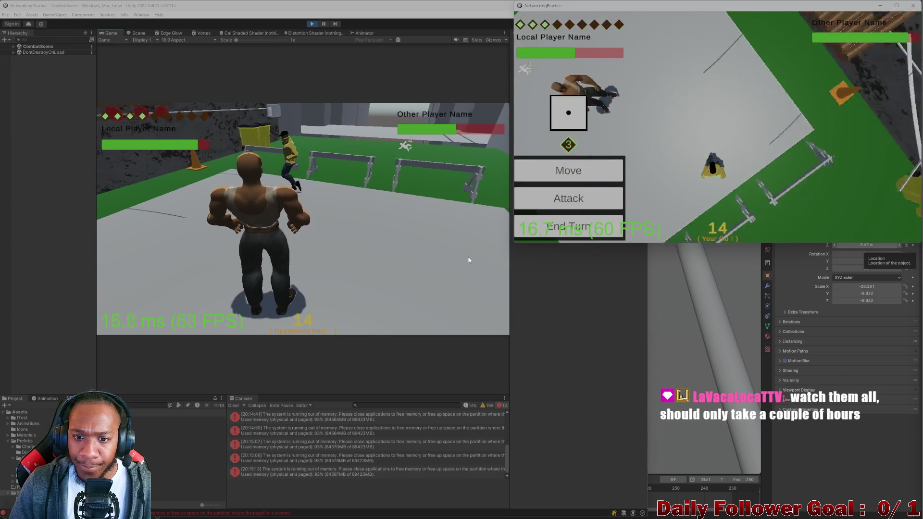
pyautogui.click(552, 227)
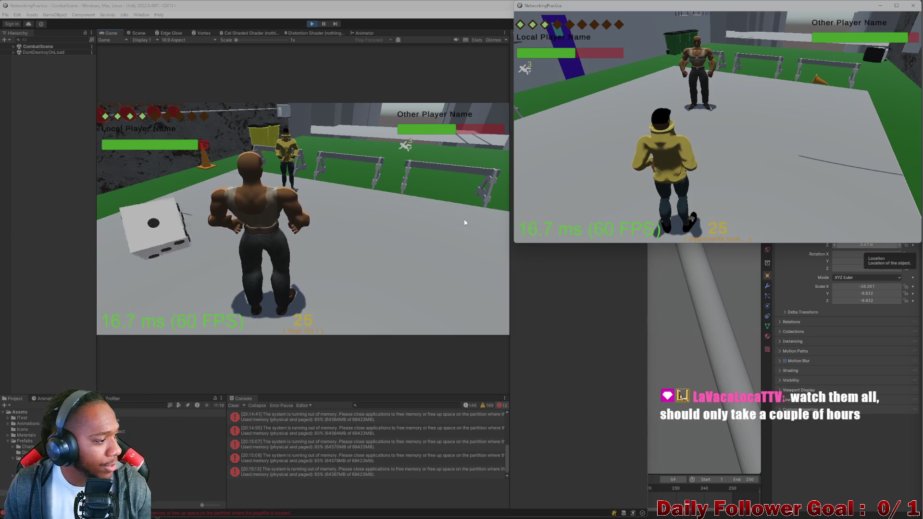
pyautogui.click(183, 235)
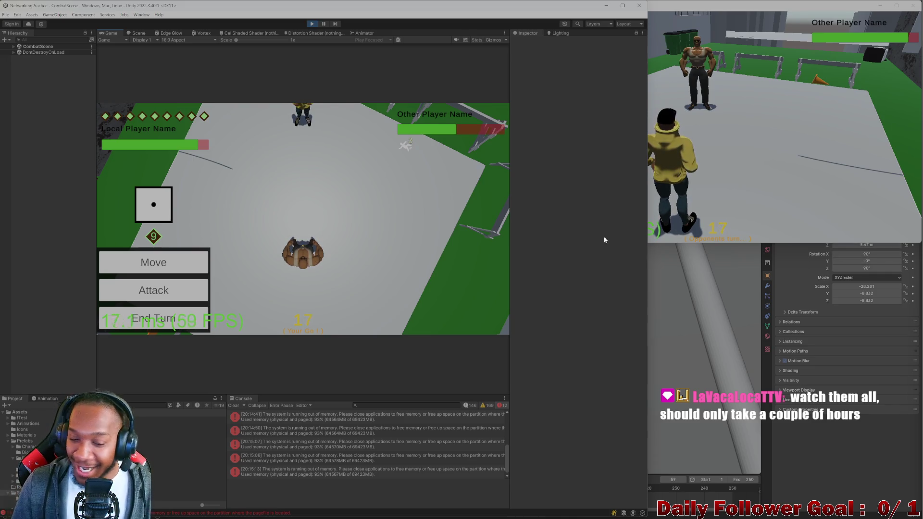
# Move the editor player's character to the left and end its turn.
pyautogui.click(153, 264)
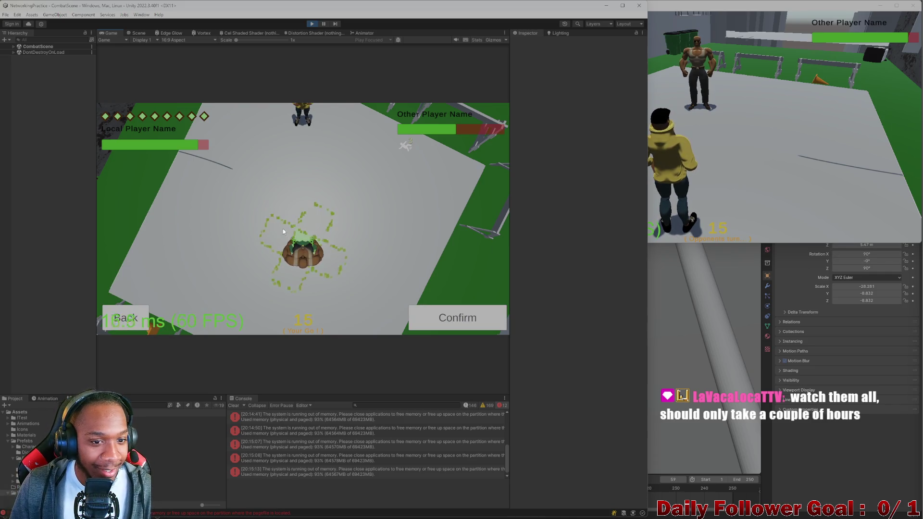
pyautogui.click(214, 206)
pyautogui.click(430, 310)
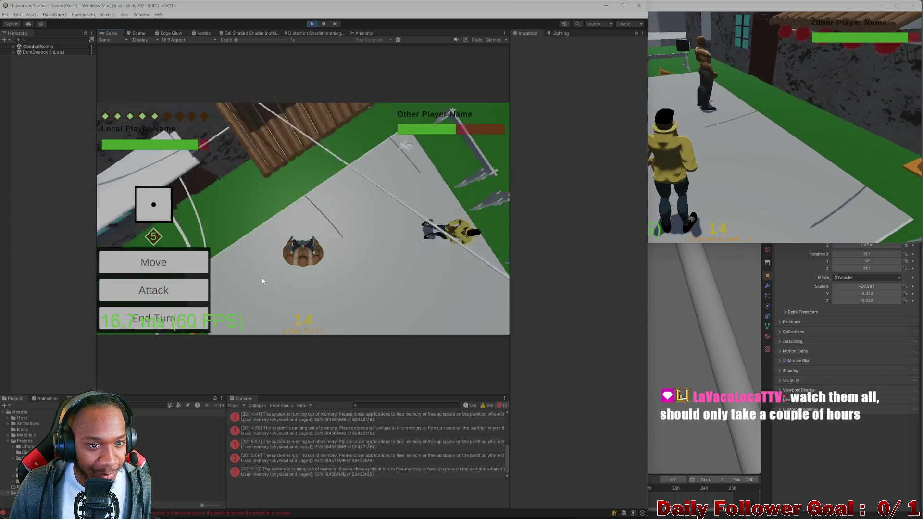
pyautogui.click(197, 319)
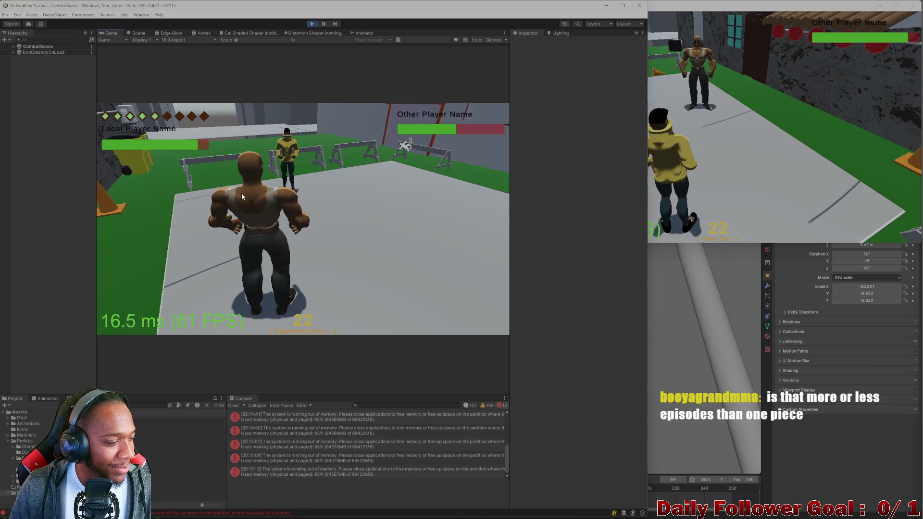
# On the standalone client, plan and confirm two moves for its character.
pyautogui.click(688, 189)
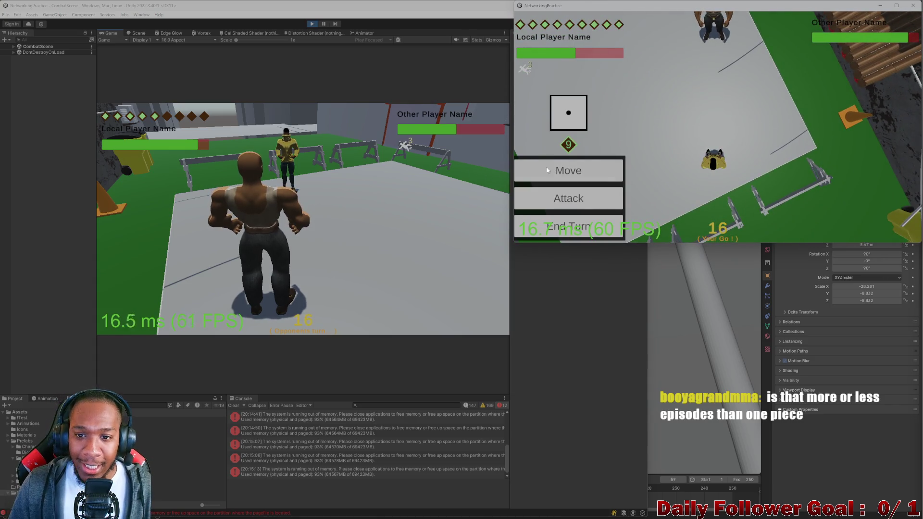
pyautogui.click(547, 170)
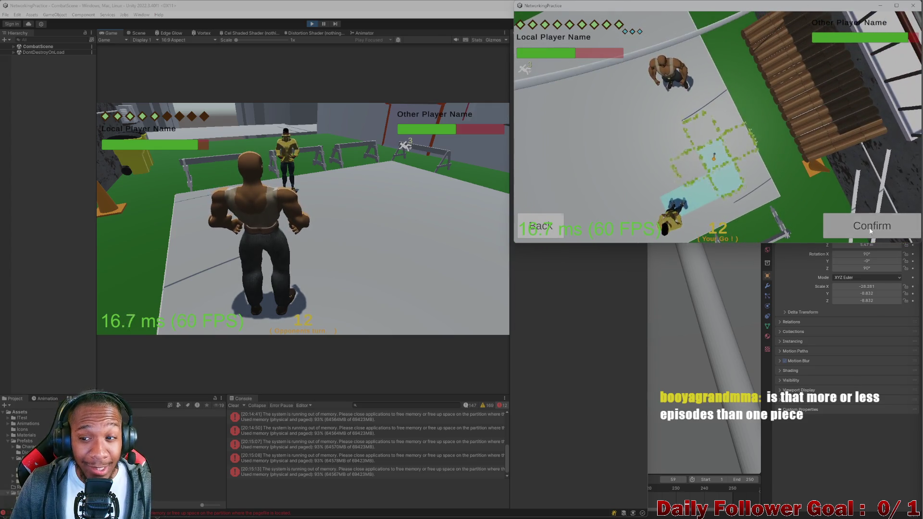
pyautogui.click(870, 229)
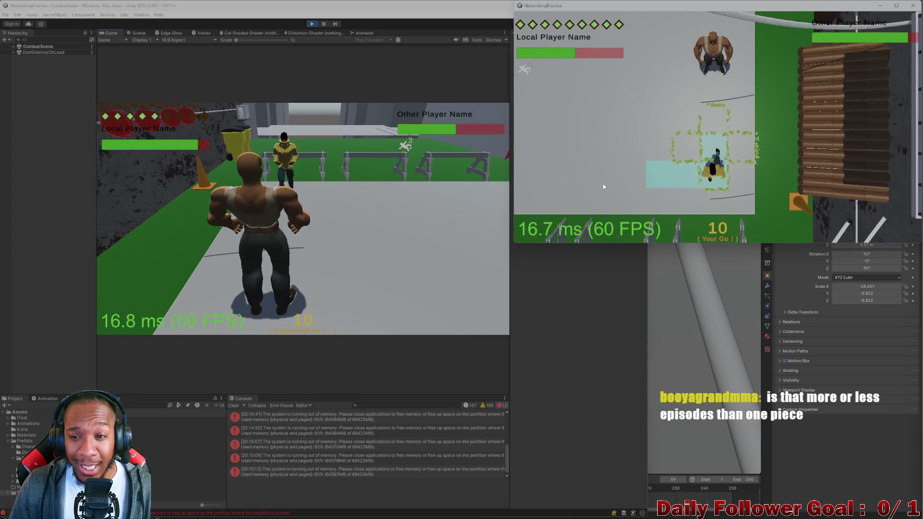
pyautogui.click(595, 172)
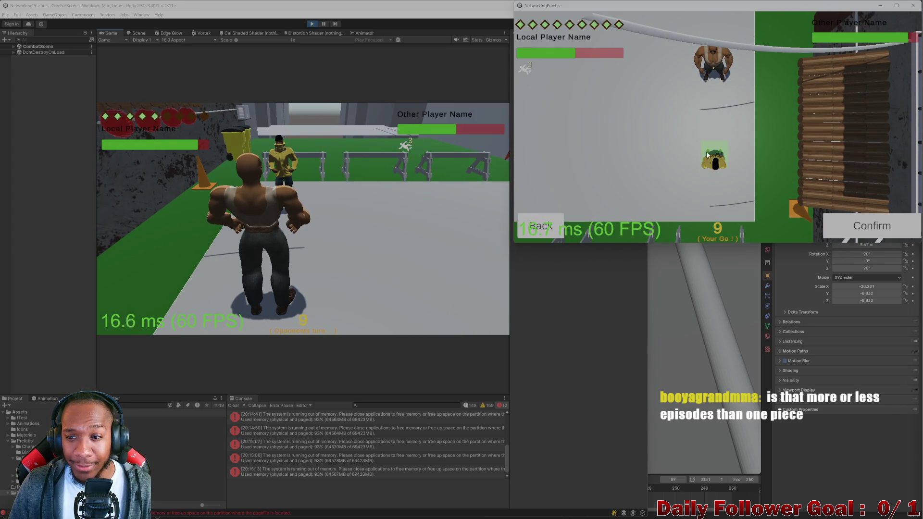
pyautogui.click(846, 226)
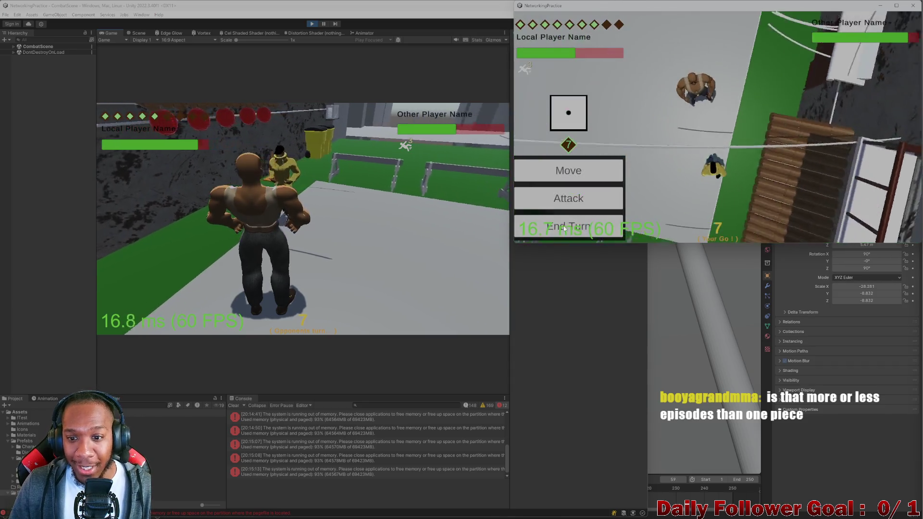
# In the editor's game, roll the die, move the character, and end the turn.
pyautogui.click(149, 238)
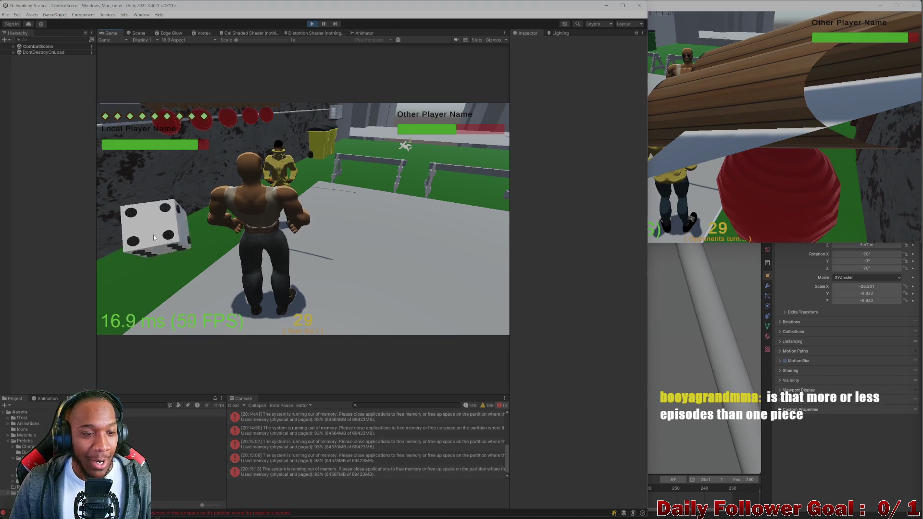
pyautogui.click(153, 237)
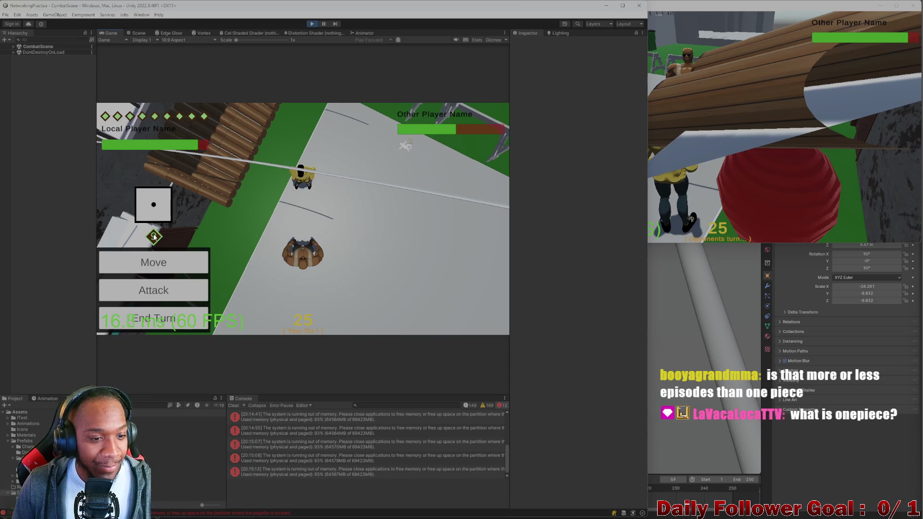
pyautogui.click(175, 260)
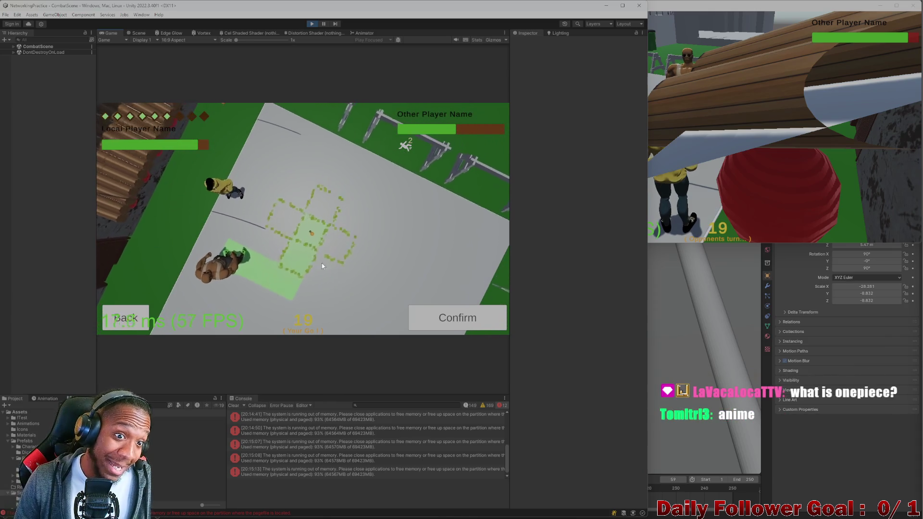
pyautogui.click(480, 320)
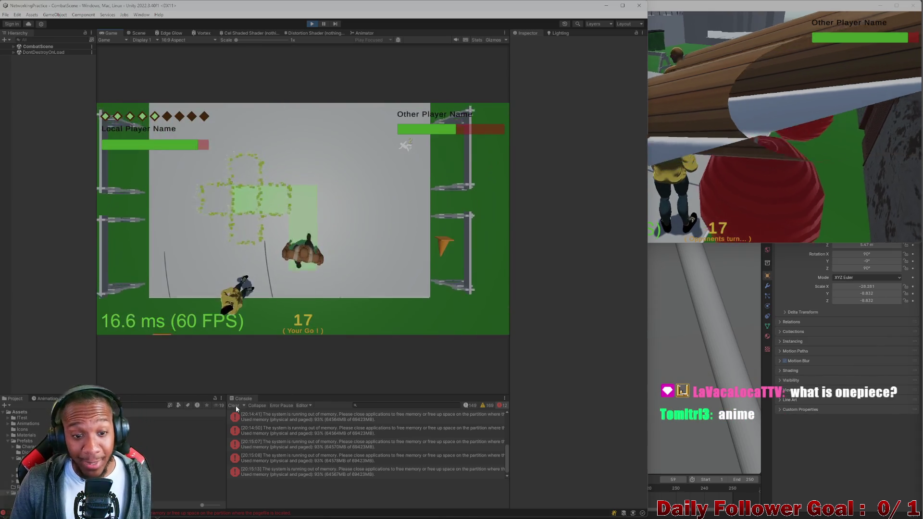
pyautogui.click(231, 408)
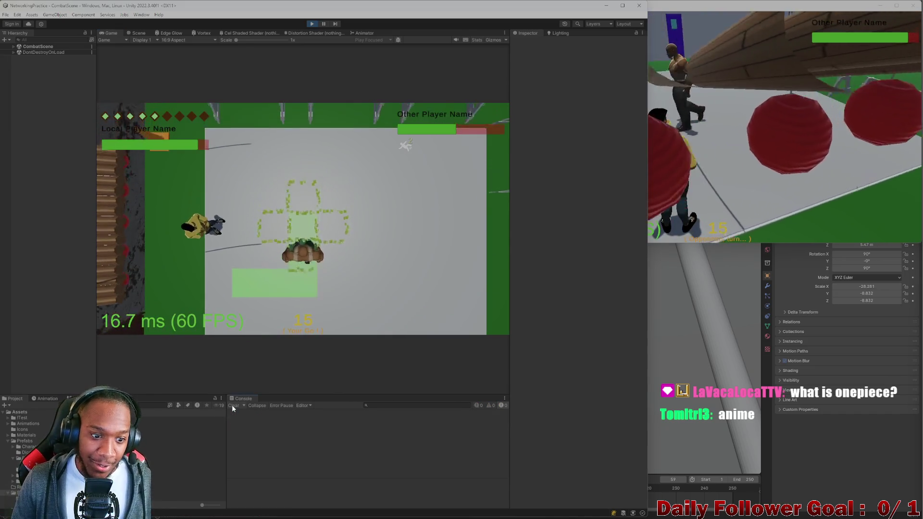
pyautogui.click(157, 319)
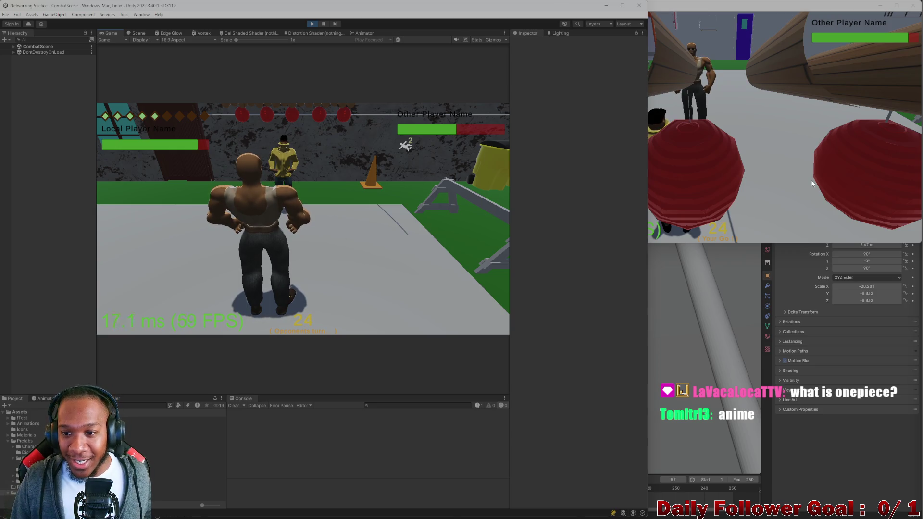
# Roll the die and end the turn on the standalone client, then return to the editor.
pyautogui.click(538, 192)
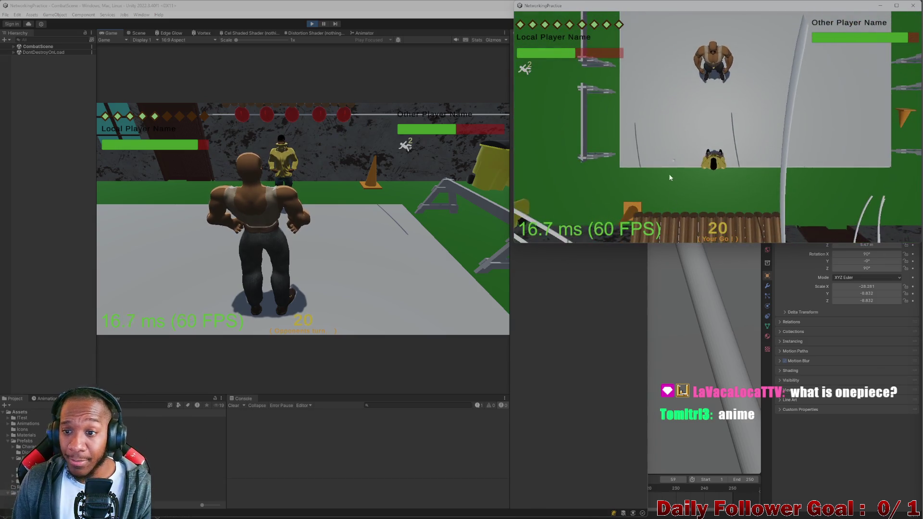
pyautogui.click(653, 191)
pyautogui.click(586, 224)
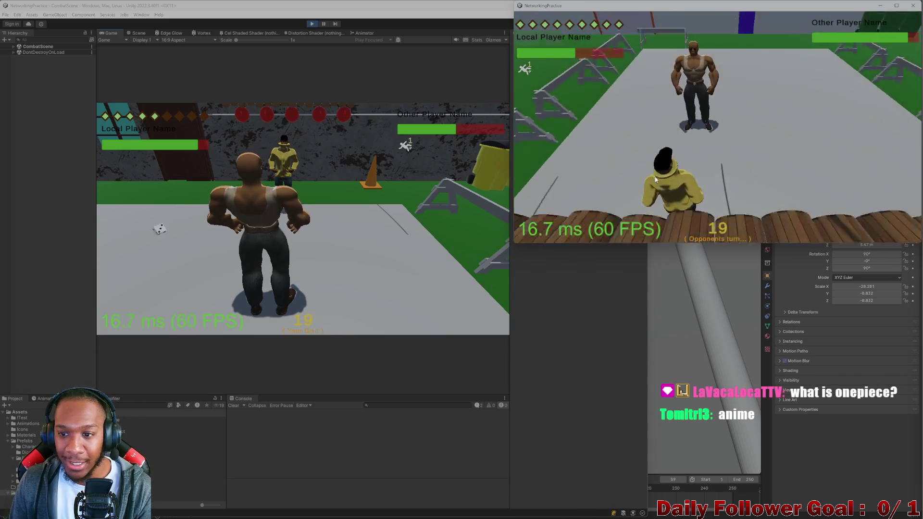
pyautogui.click(179, 228)
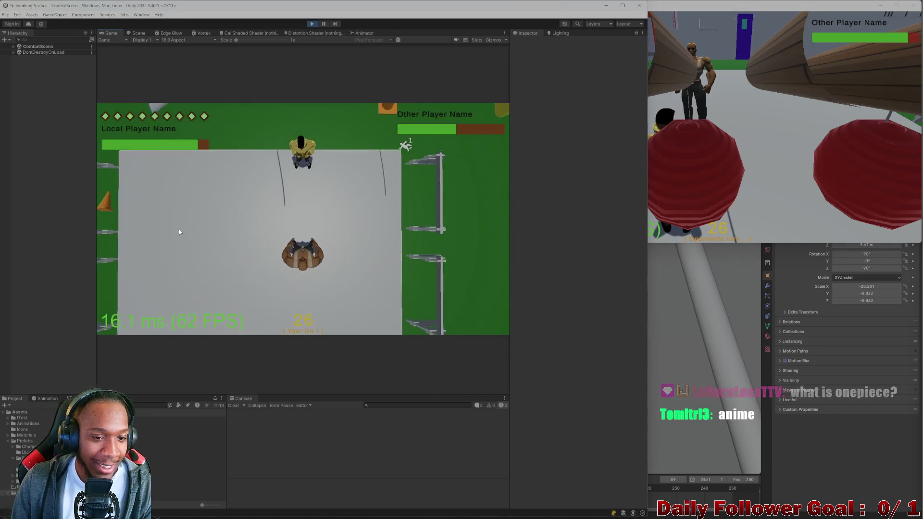
# Roll, plot a movement path to the right, confirm it, and end the editor player's turn.
pyautogui.click(169, 270)
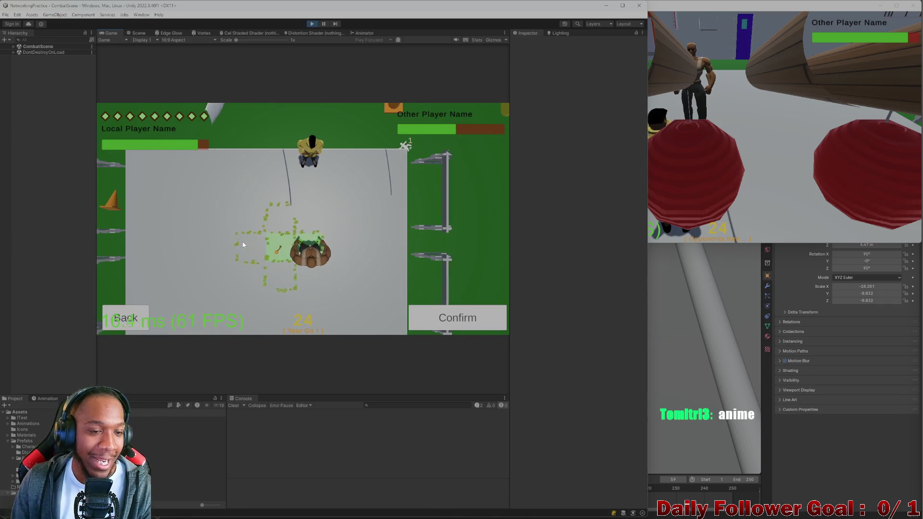
pyautogui.moveTo(291, 244)
pyautogui.mouseDown()
pyautogui.moveTo(331, 249)
pyautogui.moveTo(369, 289)
pyautogui.mouseUp()
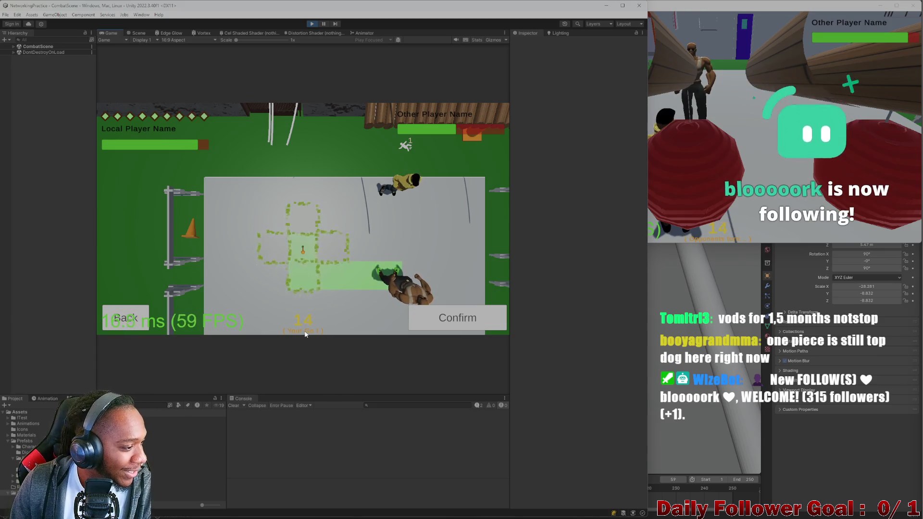
pyautogui.click(445, 318)
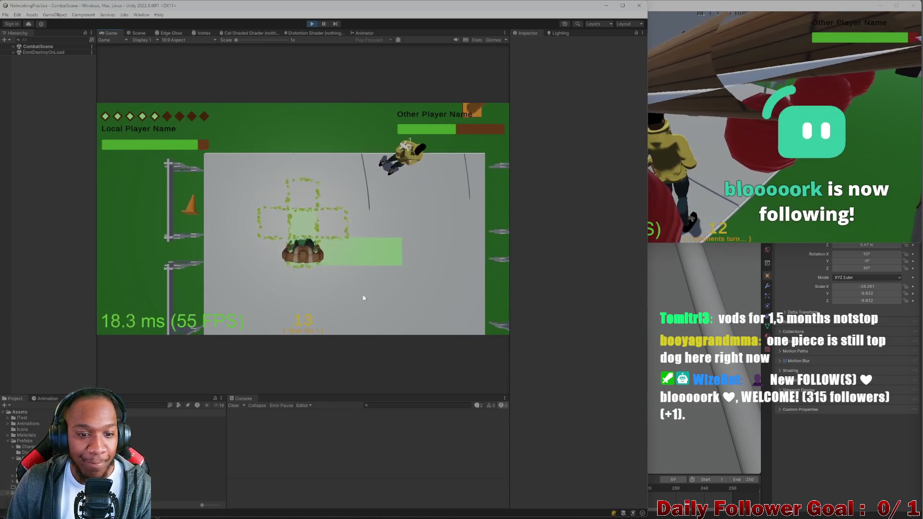
pyautogui.click(171, 323)
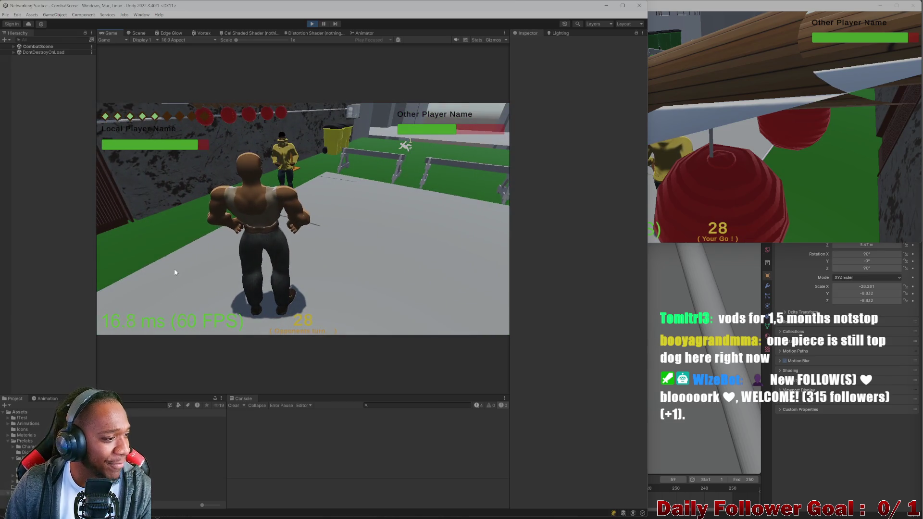
# End the standalone client's turn, then choose Move and end the editor player's turn.
pyautogui.click(703, 184)
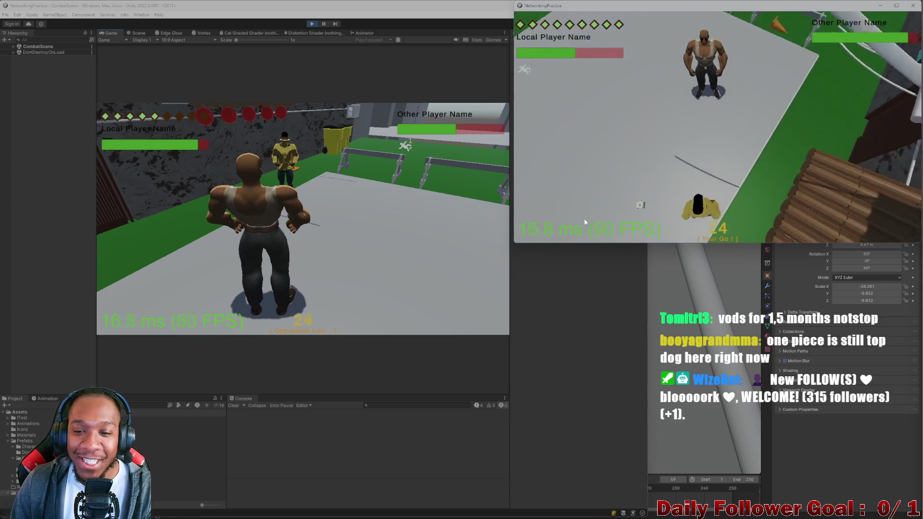
pyautogui.click(575, 233)
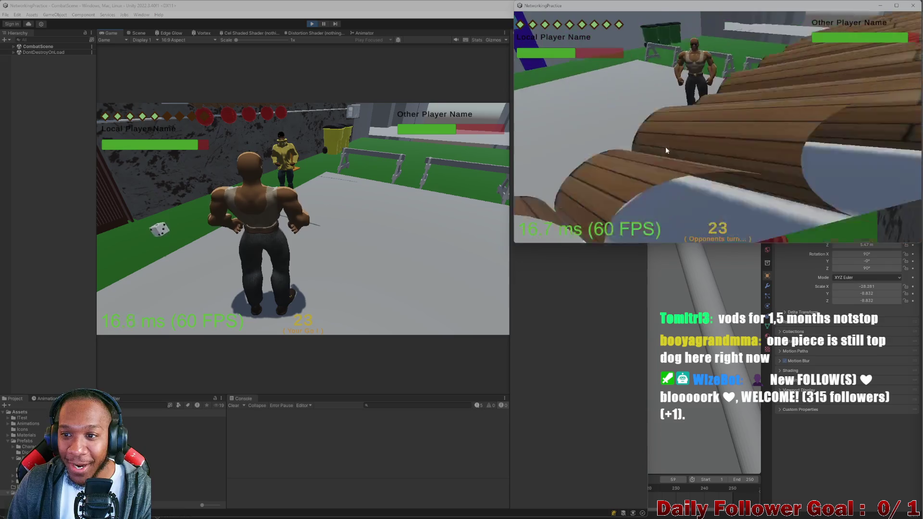
pyautogui.click(146, 238)
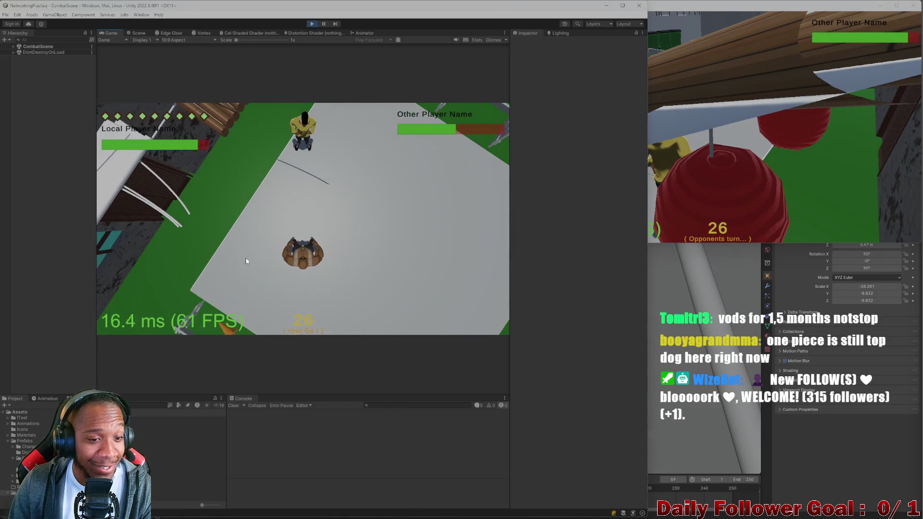
pyautogui.click(176, 259)
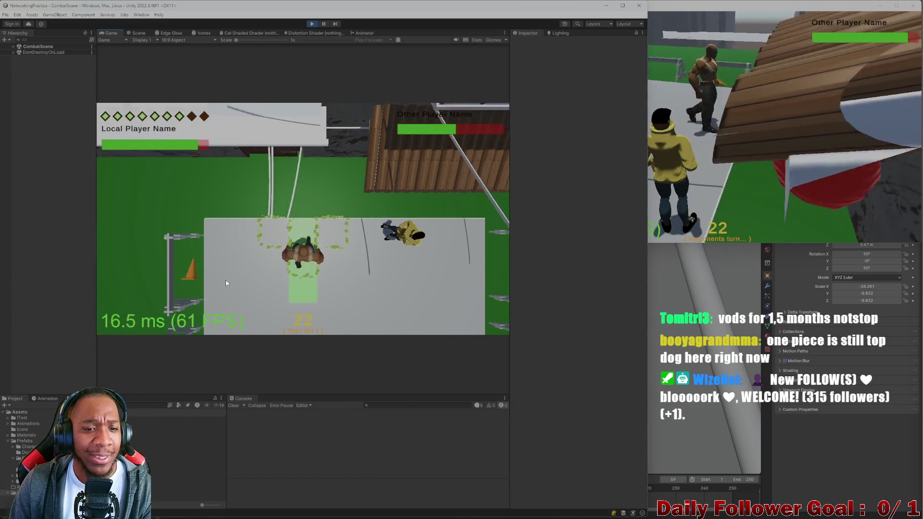
pyautogui.click(176, 327)
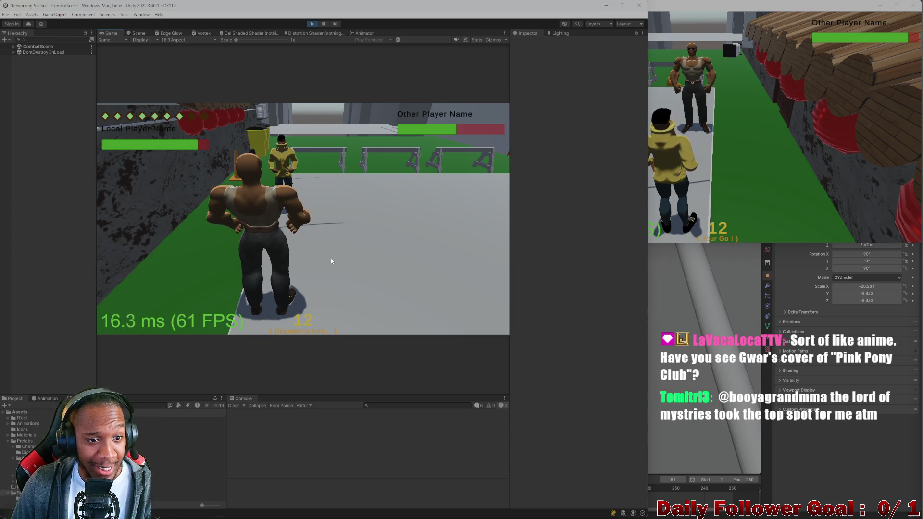
# Close the NetworkingPractice client with Alt+F4 and stop Play mode.
pyautogui.click(762, 149)
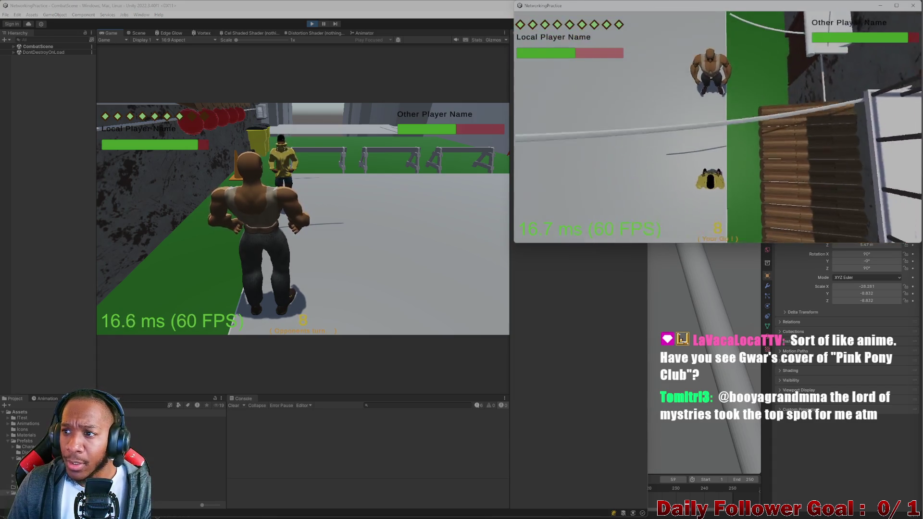
pyautogui.hotkey('alt', 'F4')
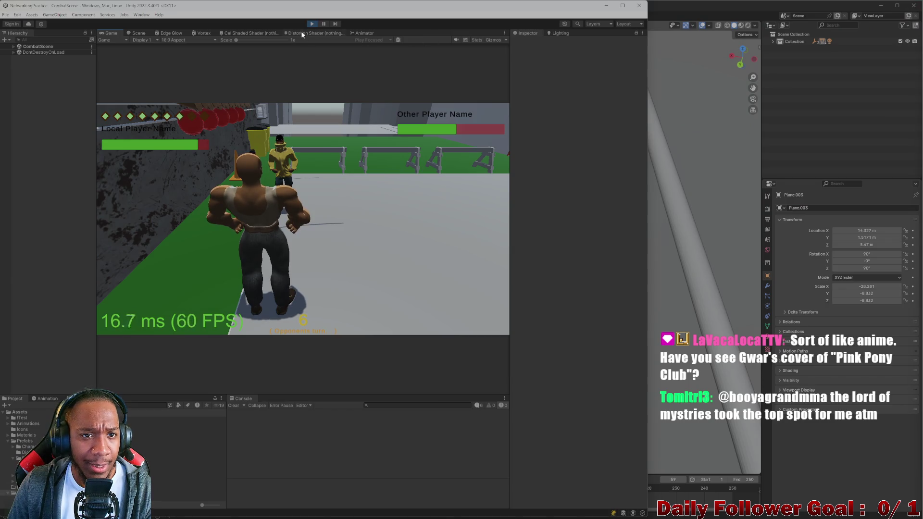
pyautogui.click(308, 23)
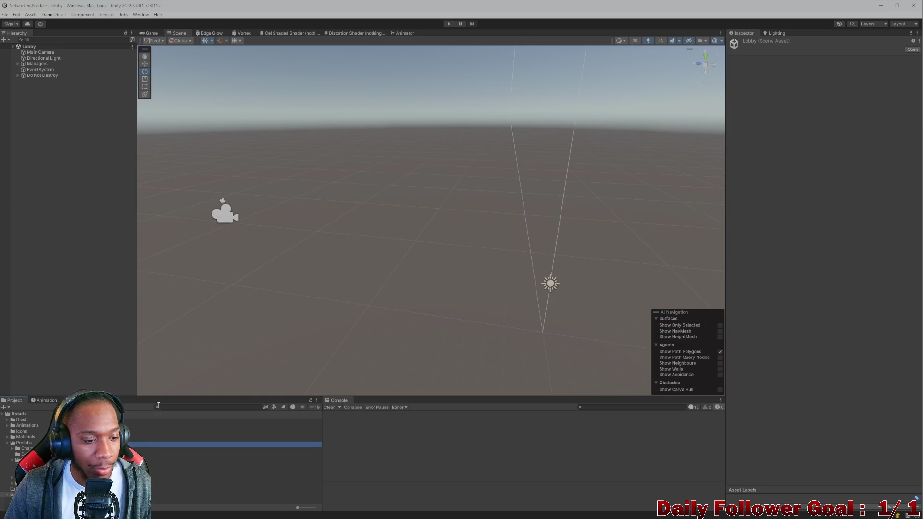
# Open CombatScene from the Project panel, then orbit and zoom toward the concrete wall.
pyautogui.doubleClick(168, 438)
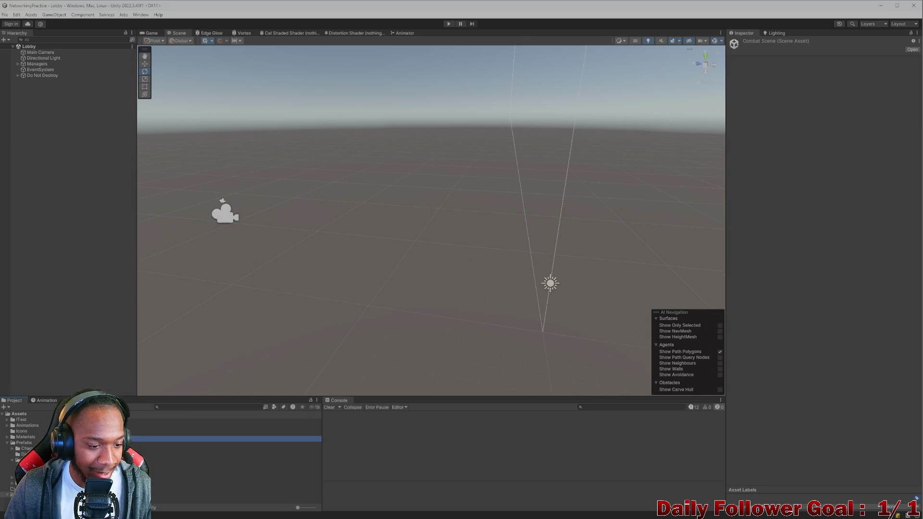
pyautogui.moveTo(212, 368)
pyautogui.mouseDown()
pyautogui.moveTo(359, 247)
pyautogui.moveTo(439, 263)
pyautogui.moveTo(451, 241)
pyautogui.moveTo(470, 333)
pyautogui.moveTo(424, 178)
pyautogui.moveTo(420, 220)
pyautogui.moveTo(486, 255)
pyautogui.moveTo(464, 232)
pyautogui.moveTo(390, 214)
pyautogui.moveTo(399, 240)
pyautogui.moveTo(457, 275)
pyautogui.moveTo(415, 265)
pyautogui.moveTo(500, 264)
pyautogui.moveTo(597, 301)
pyautogui.moveTo(477, 248)
pyautogui.moveTo(414, 264)
pyautogui.moveTo(439, 274)
pyautogui.moveTo(366, 269)
pyautogui.mouseUp()
pyautogui.scroll(3, 447, 264)
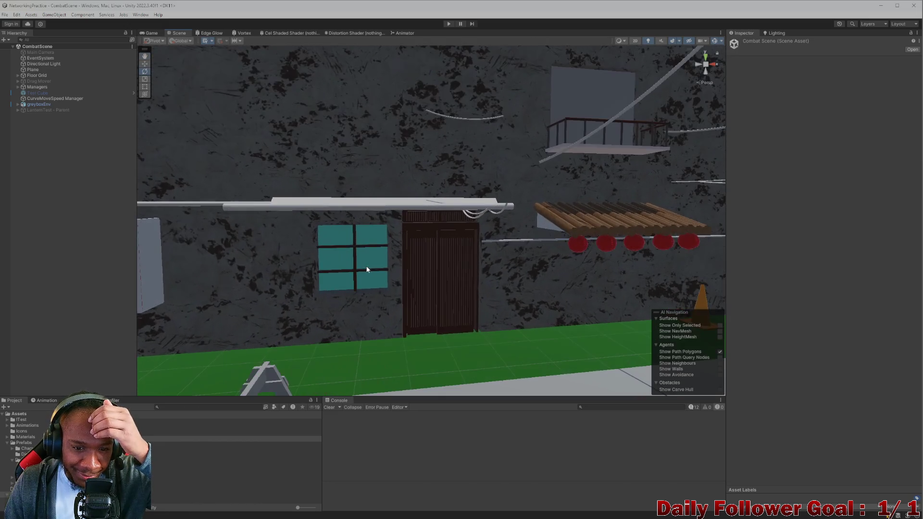
# Locate Wall_Mat in the Assets Prefabs folder and set its tiling to X 10, Y 4.
pyautogui.click(242, 254)
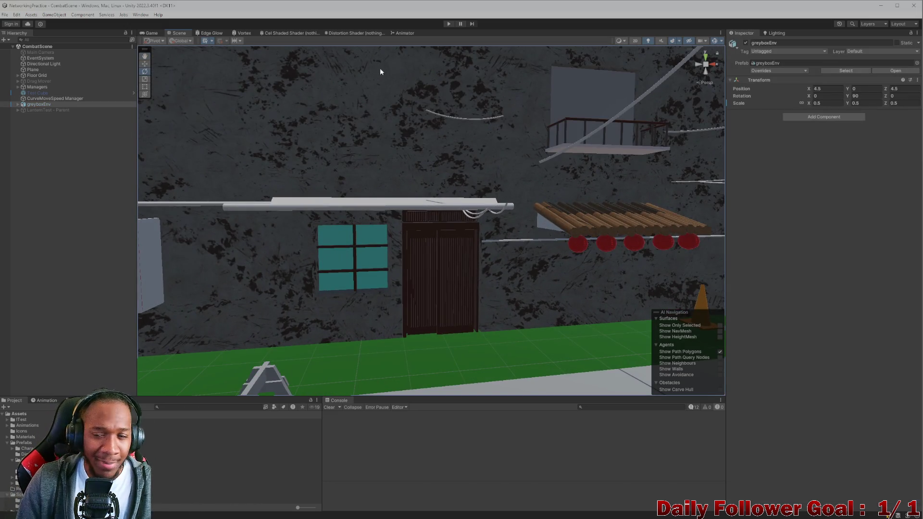
pyautogui.click(202, 407)
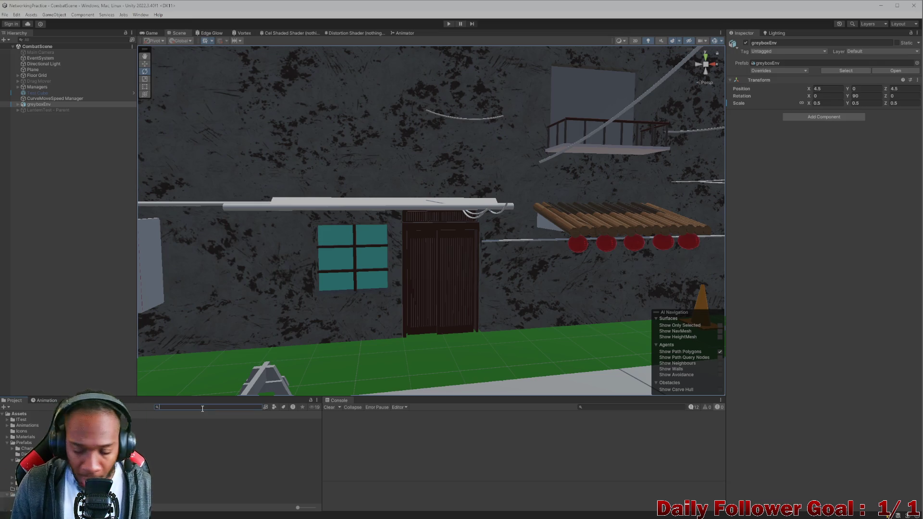
pyautogui.write('b')
pyautogui.press('BackSpace')
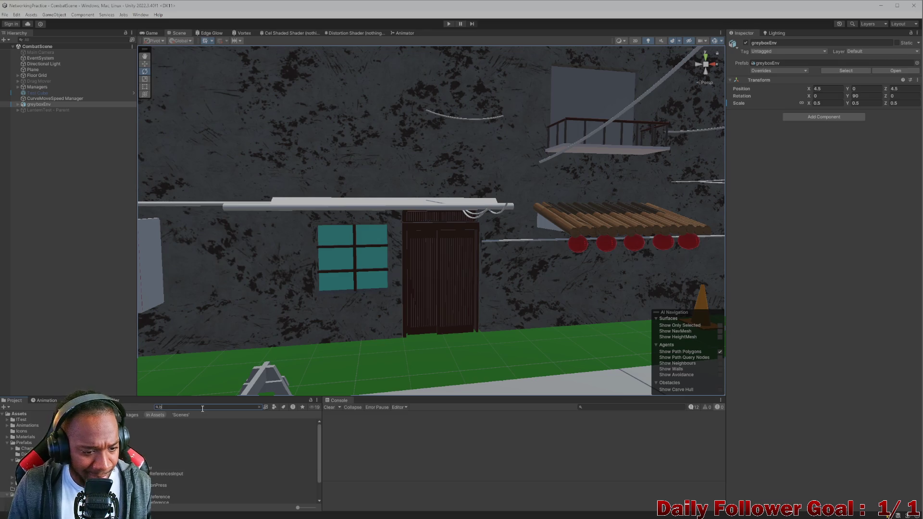
pyautogui.click(27, 414)
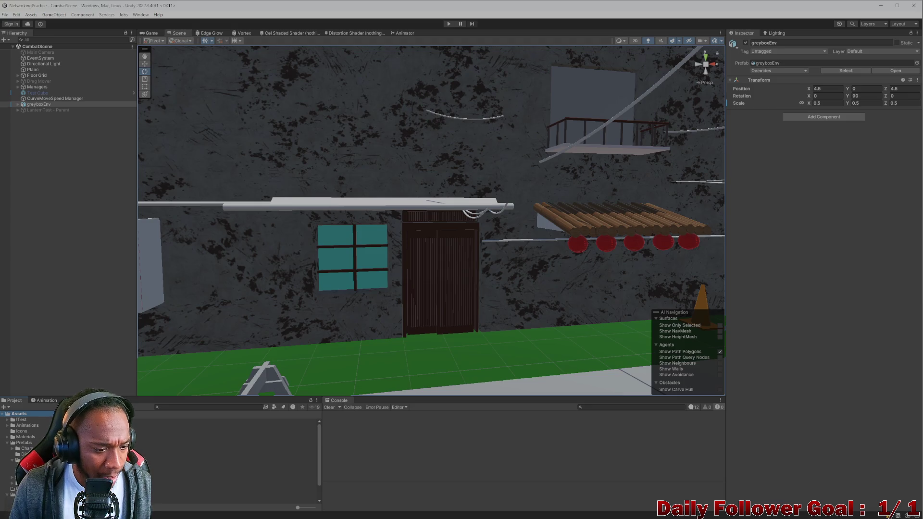
pyautogui.click(23, 443)
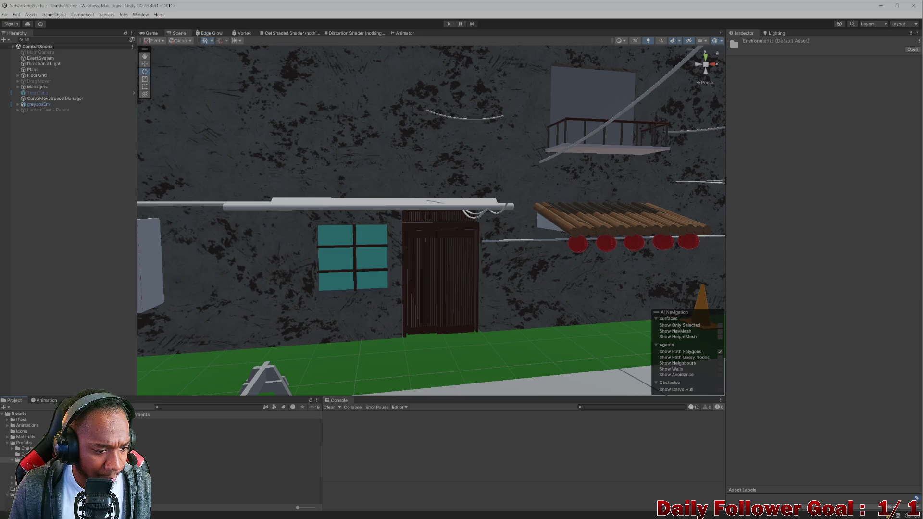
pyautogui.click(192, 432)
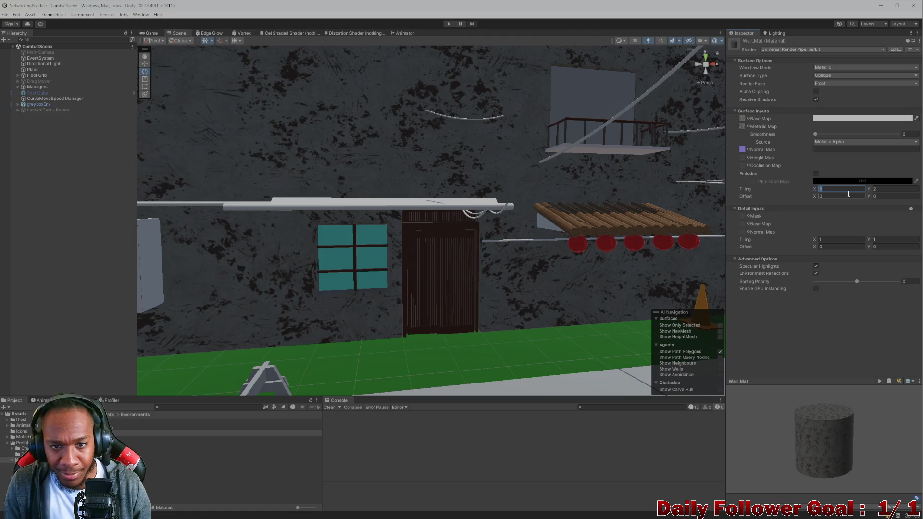
pyautogui.write('10')
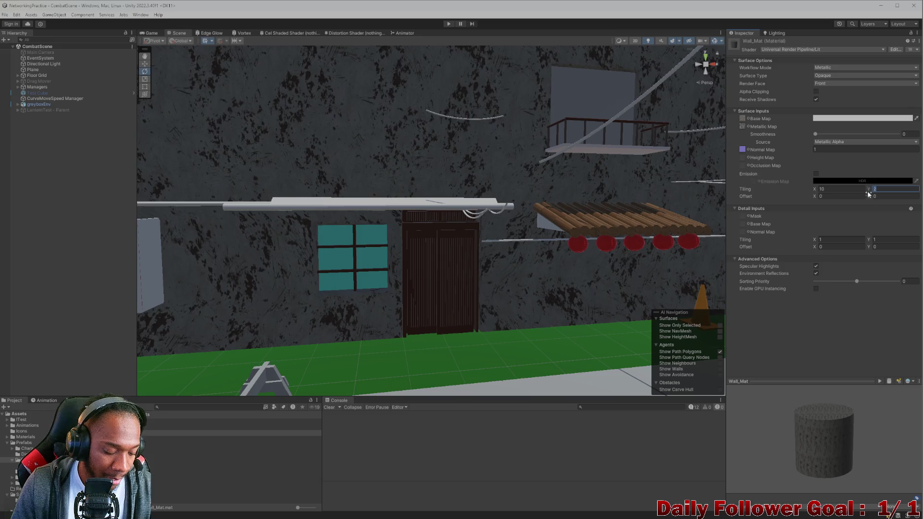
pyautogui.write('4')
# Fly and orbit the Scene camera around the wall to inspect the 10 by 4 concrete tiling.
pyautogui.scroll(-3, 443, 279)
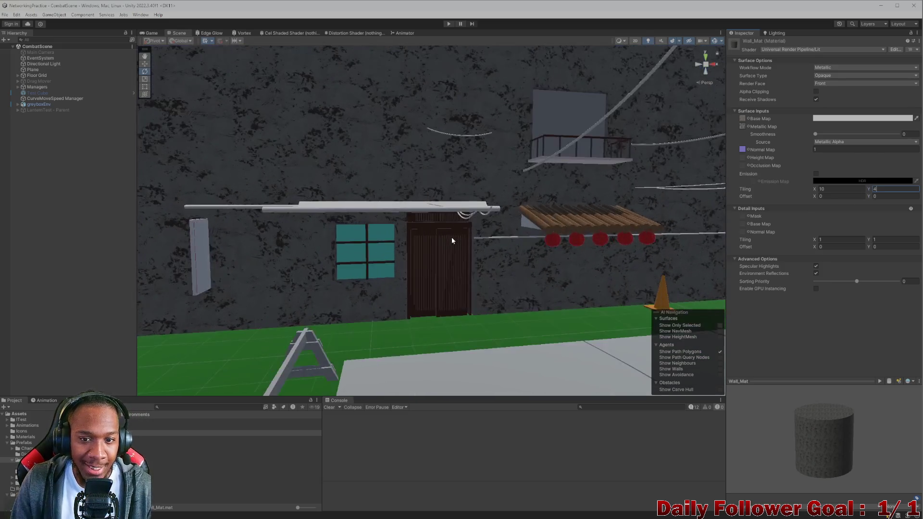
pyautogui.press('Up')
pyautogui.press('Right')
pyautogui.press('Left')
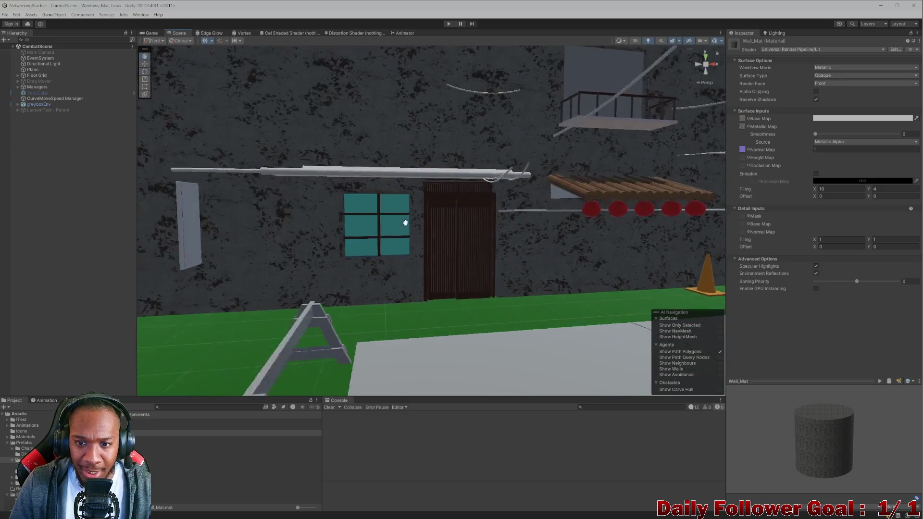
pyautogui.press('Down')
pyautogui.press('Down')
pyautogui.press('Down')
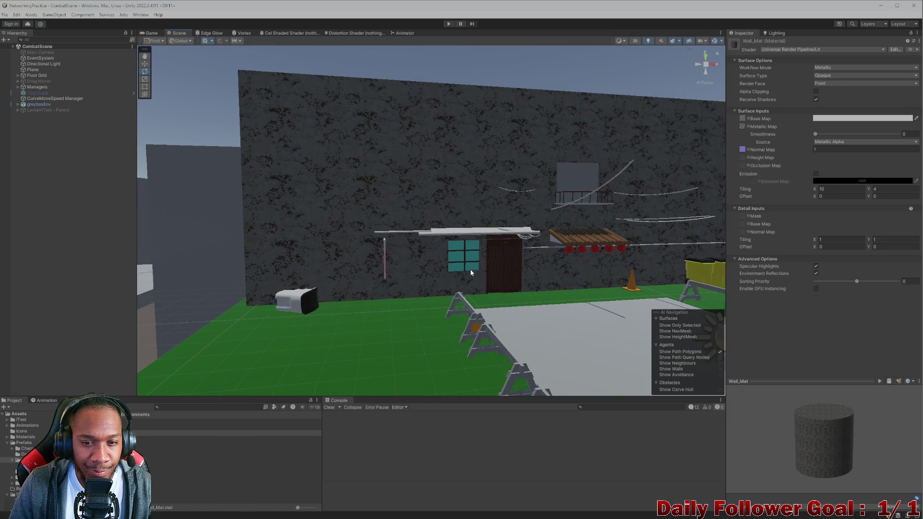
pyautogui.press('Up')
pyautogui.press('Up')
pyautogui.press('Up')
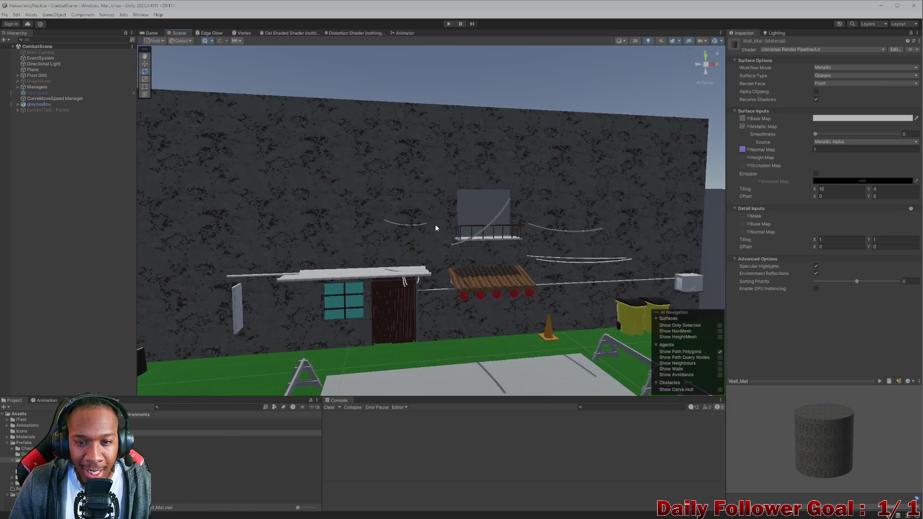
pyautogui.press('Down')
pyautogui.press('Up')
pyautogui.press('Up')
pyautogui.press('Up')
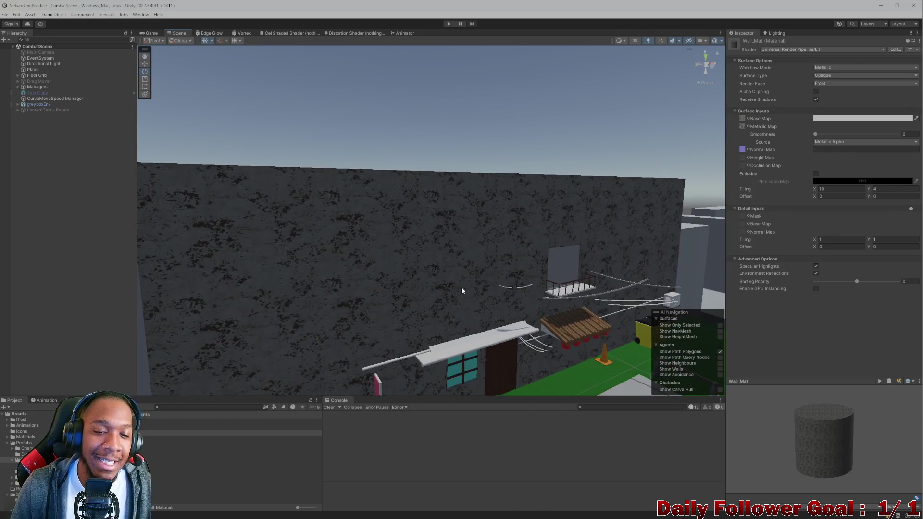
pyautogui.press('Up')
pyautogui.press('Up')
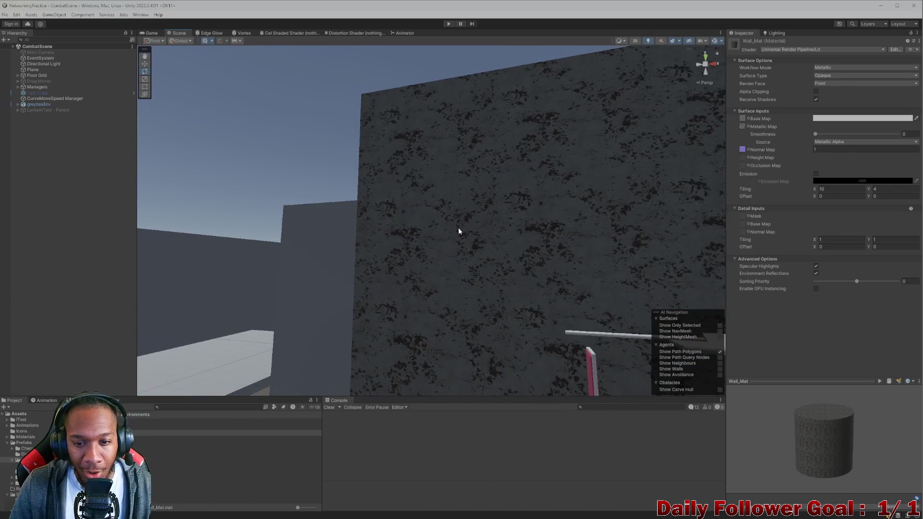
pyautogui.press('Down')
pyautogui.press('Down')
pyautogui.press('Down')
pyautogui.press('Down')
pyautogui.press('Down')
pyautogui.press('Down')
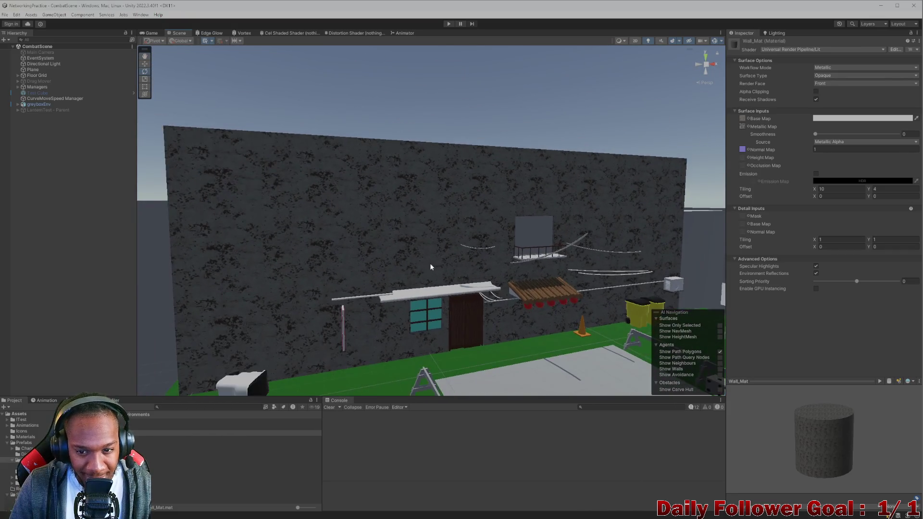
pyautogui.press('Down')
pyautogui.press('Down')
pyautogui.press('Up')
pyautogui.press('Up')
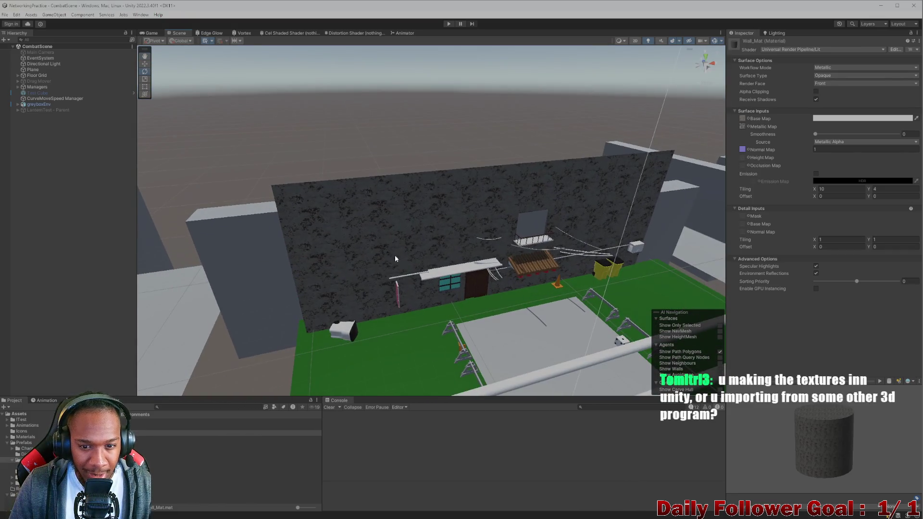
pyautogui.press('Up')
pyautogui.press('Up')
pyautogui.press('Up')
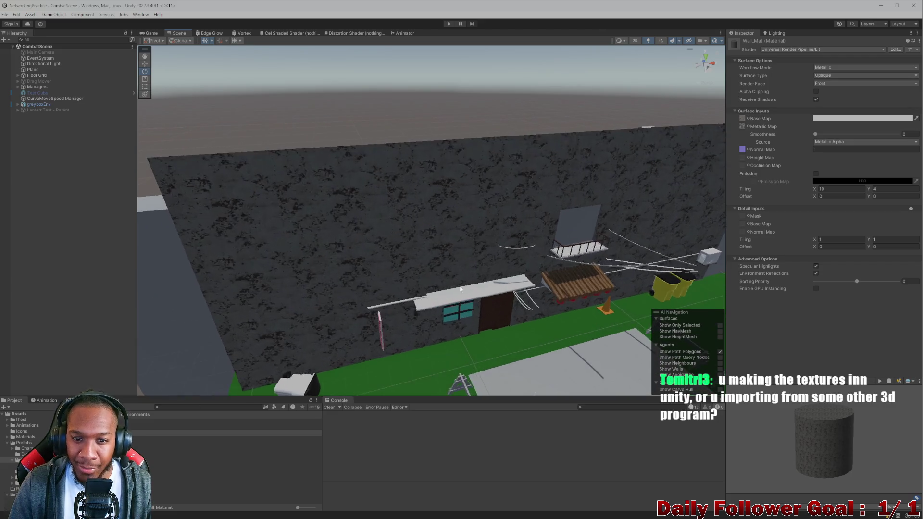
pyautogui.press('Down')
pyautogui.press('Down')
pyautogui.press('Down')
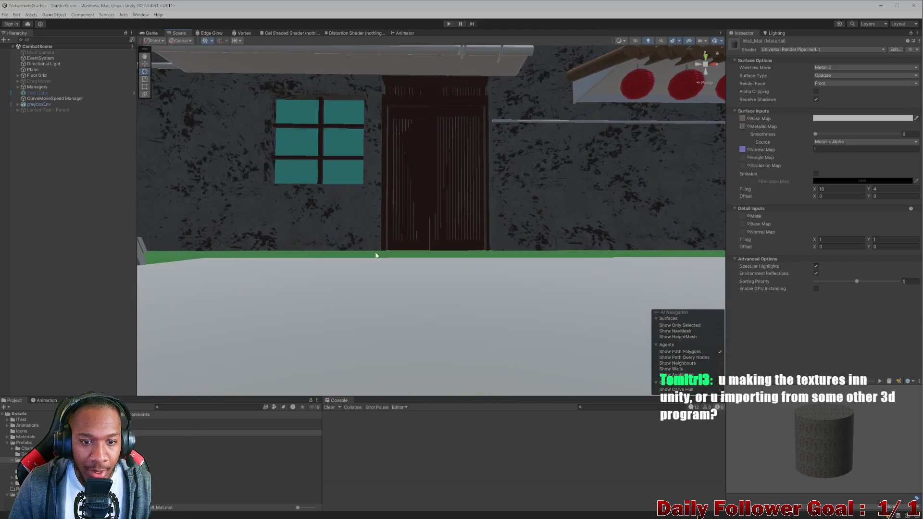
pyautogui.moveTo(302, 304)
pyautogui.mouseDown()
pyautogui.moveTo(422, 294)
pyautogui.moveTo(376, 232)
pyautogui.moveTo(391, 288)
pyautogui.moveTo(380, 290)
pyautogui.moveTo(457, 287)
pyautogui.mouseUp()
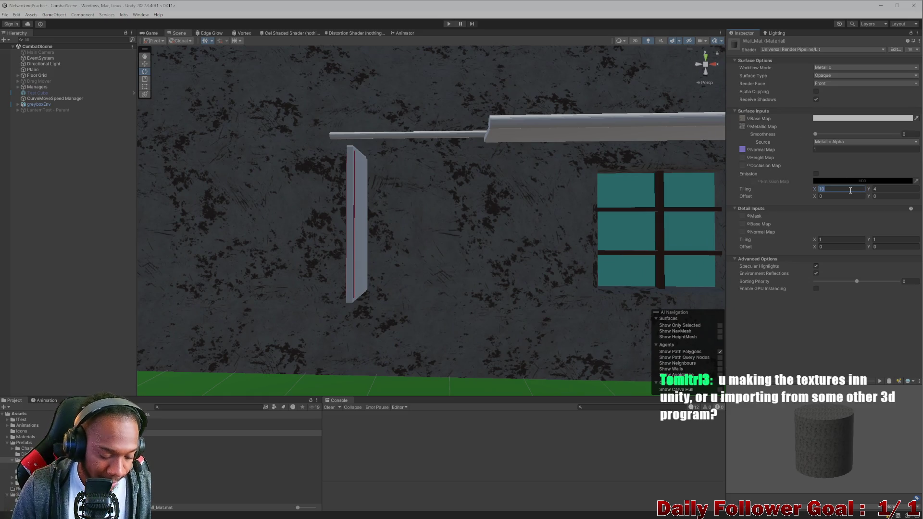
# Set Wall_Mat tiling to X 20, Y 8 and orbit along the wall to the floor.
pyautogui.write('20')
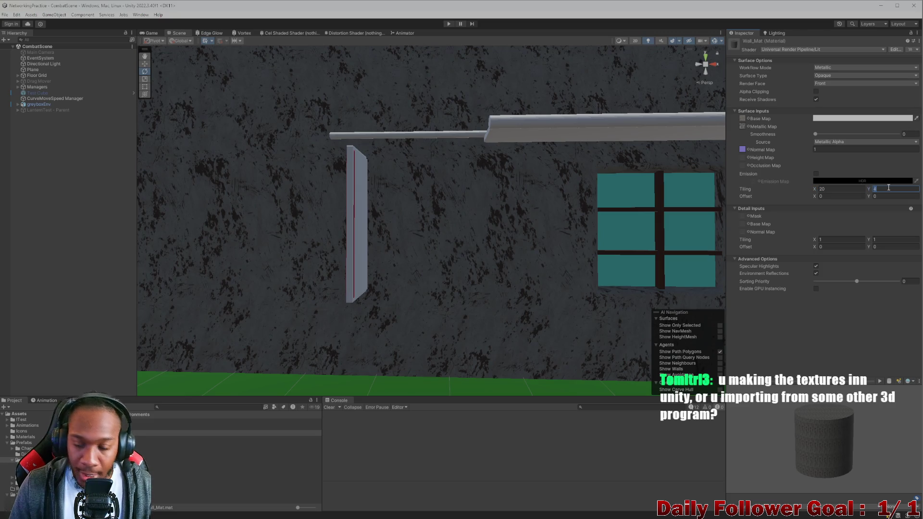
pyautogui.write('8')
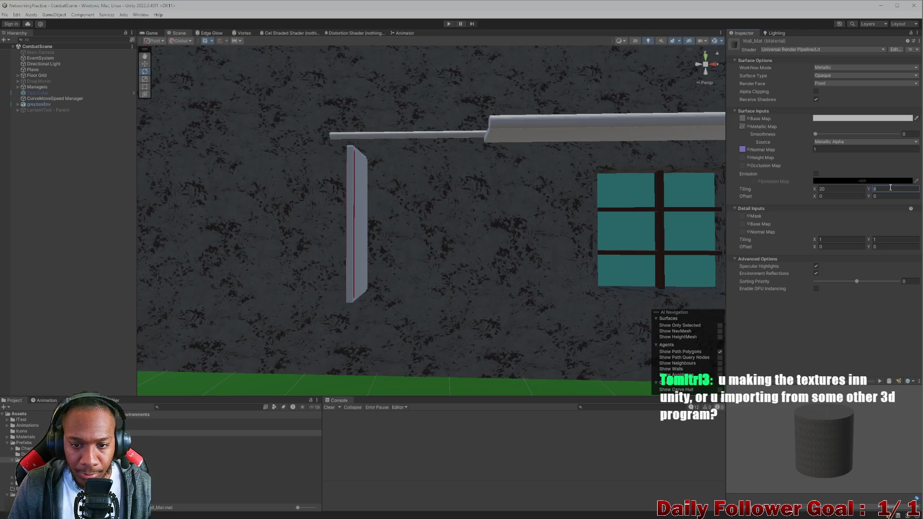
pyautogui.moveTo(549, 235)
pyautogui.mouseDown()
pyautogui.moveTo(377, 259)
pyautogui.moveTo(347, 214)
pyautogui.moveTo(336, 211)
pyautogui.moveTo(360, 197)
pyautogui.moveTo(390, 226)
pyautogui.moveTo(399, 201)
pyautogui.moveTo(477, 223)
pyautogui.moveTo(413, 247)
pyautogui.moveTo(388, 228)
pyautogui.moveTo(437, 208)
pyautogui.moveTo(418, 210)
pyautogui.moveTo(392, 192)
pyautogui.moveTo(443, 220)
pyautogui.moveTo(472, 224)
pyautogui.mouseUp()
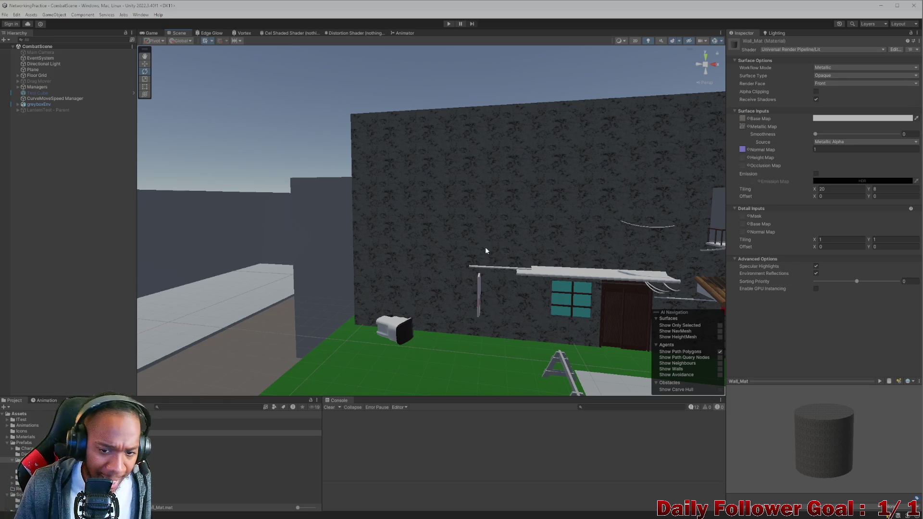
pyautogui.scroll(-3, 486, 247)
pyautogui.scroll(3, 564, 255)
pyautogui.moveTo(474, 279)
pyautogui.mouseDown()
pyautogui.moveTo(558, 328)
pyautogui.moveTo(294, 191)
pyautogui.moveTo(408, 196)
pyautogui.moveTo(396, 210)
pyautogui.mouseUp()
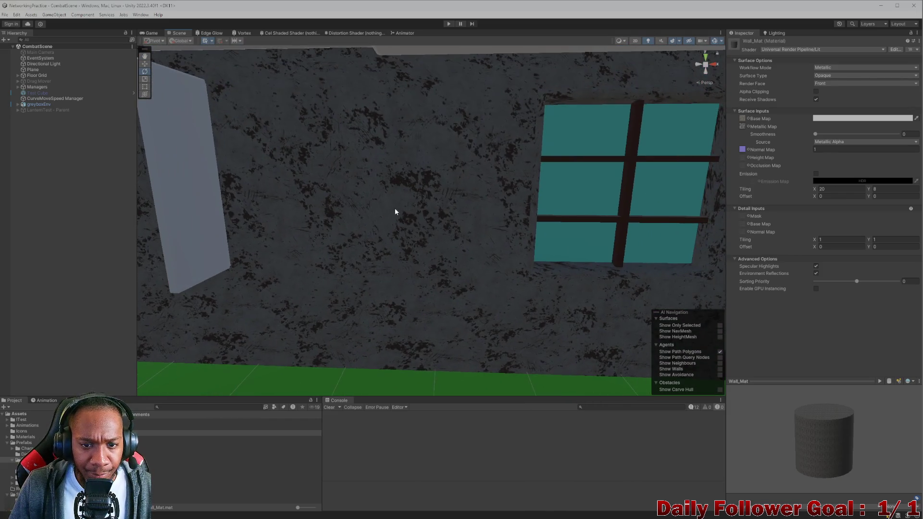
# Change horizontal tiling to 18.4, scrub it lower, then enter 5.
pyautogui.click(832, 189)
pyautogui.write('18.4')
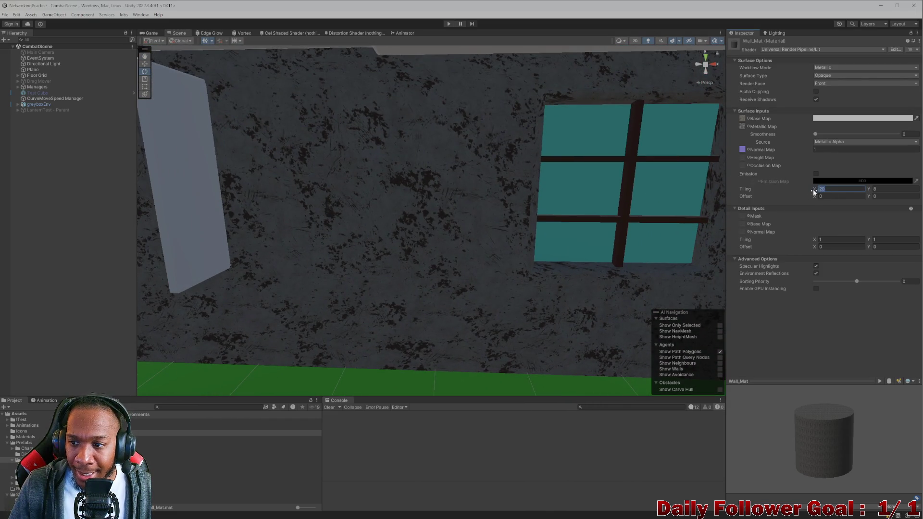
pyautogui.scroll(-5, 637, 206)
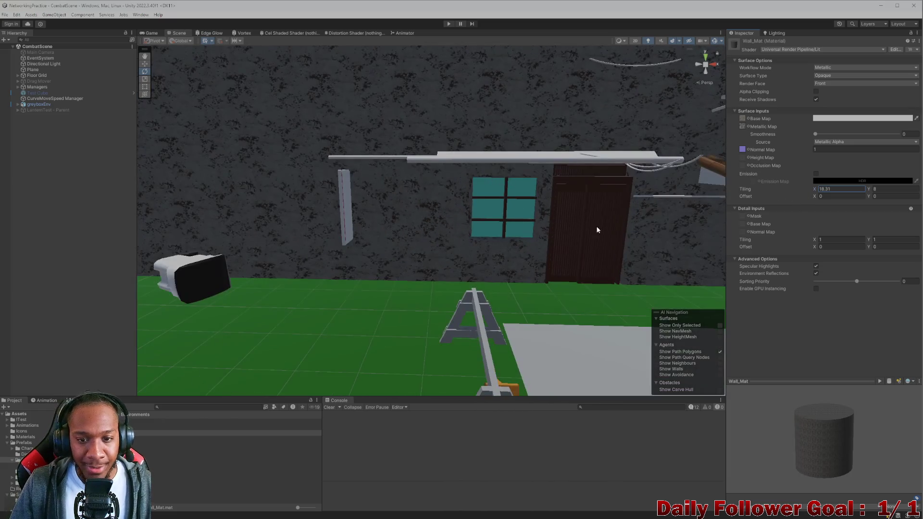
pyautogui.moveTo(817, 191); pyautogui.dragTo(777, 194)
pyautogui.click(828, 189)
pyautogui.write('5')
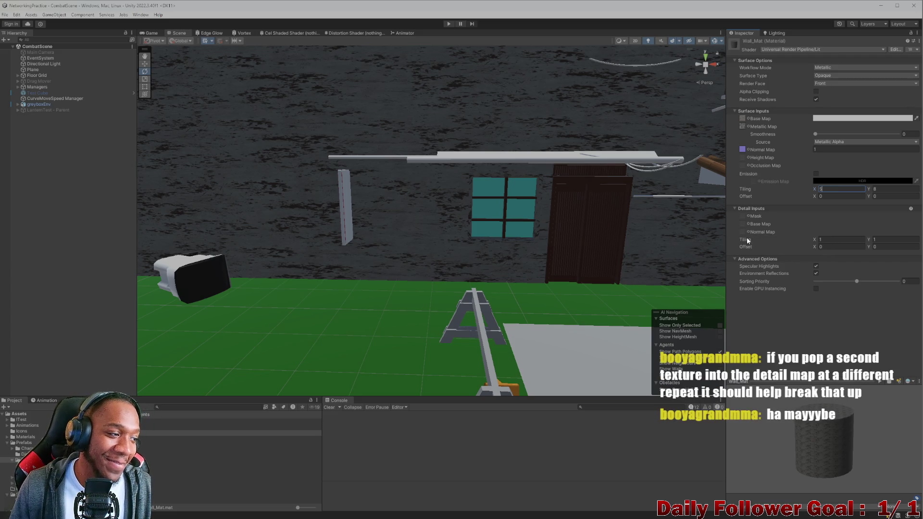
# Try vertical tiling values of 1 and then 8 before clearing the field.
pyautogui.click(883, 190)
pyautogui.write('1')
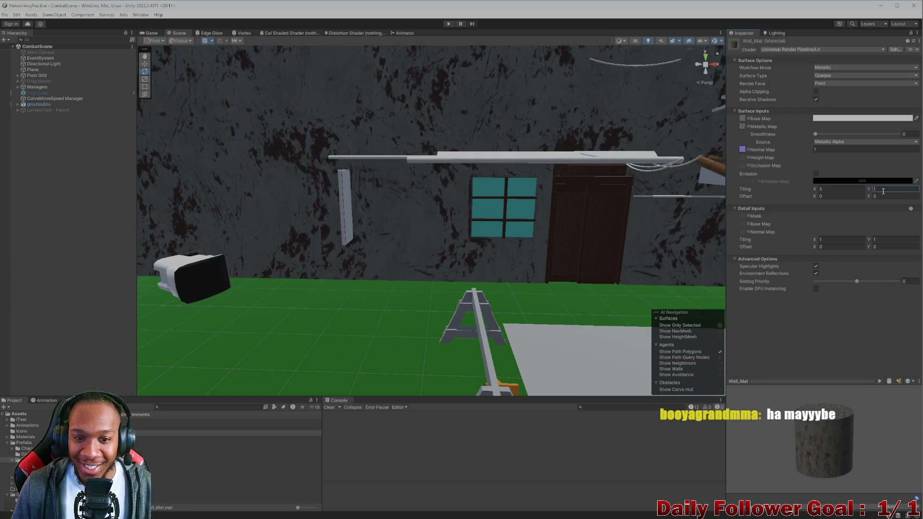
pyautogui.moveTo(540, 191)
pyautogui.mouseDown()
pyautogui.moveTo(509, 247)
pyautogui.moveTo(324, 234)
pyautogui.mouseUp()
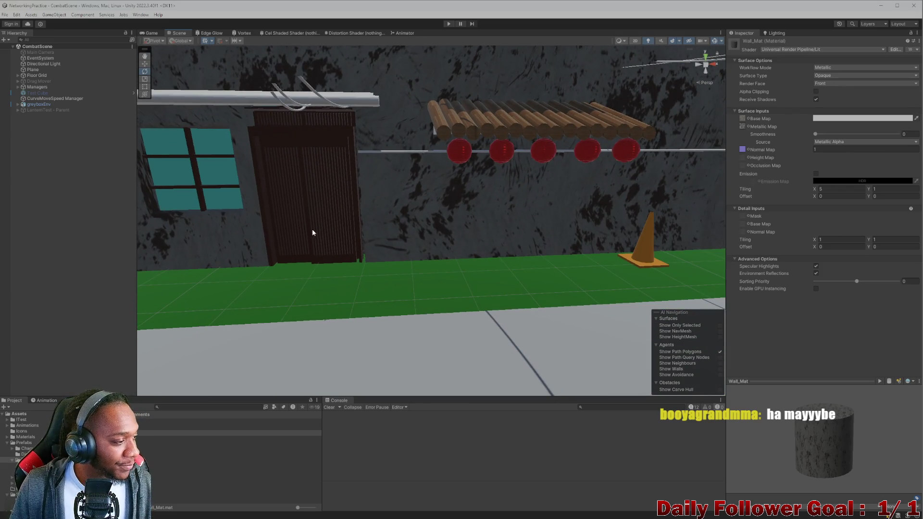
pyautogui.click(874, 189)
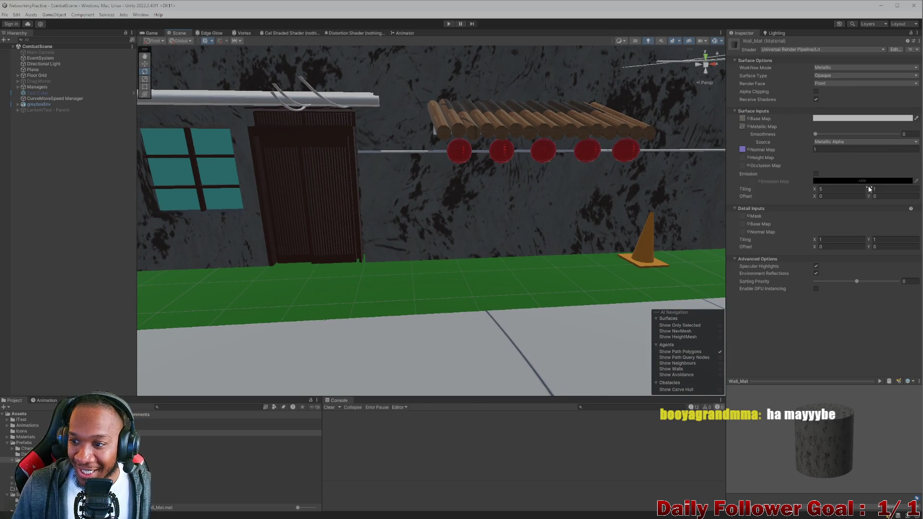
pyautogui.write('8')
pyautogui.press('BackSpace')
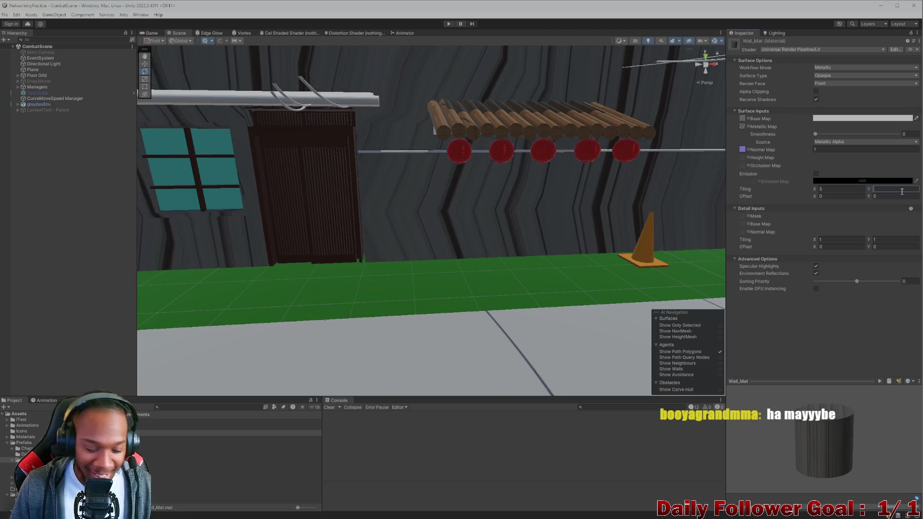
pyautogui.scroll(-10, 500, 200)
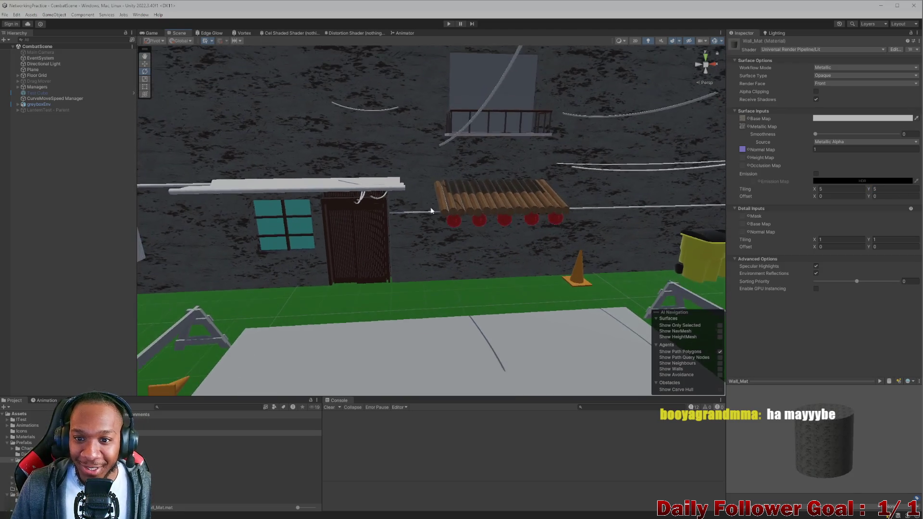
pyautogui.scroll(4, 412, 247)
pyautogui.scroll(3, 412, 248)
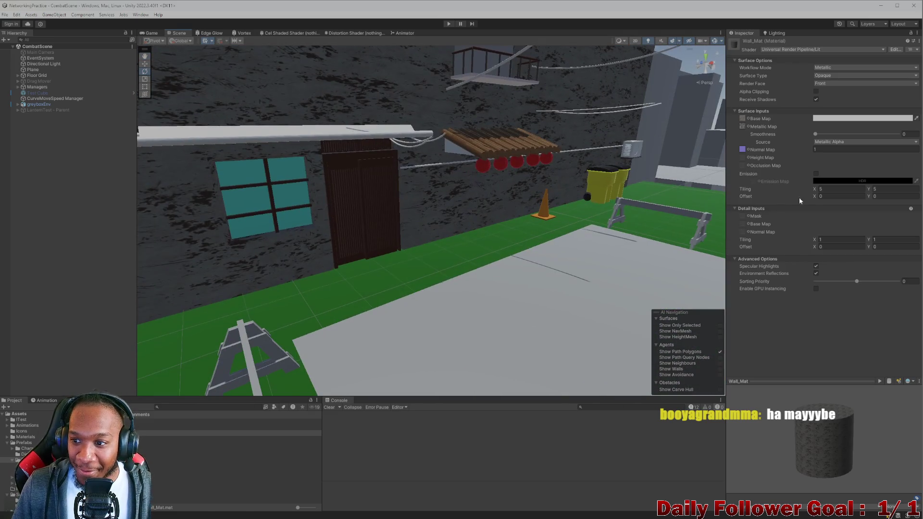
# Commit a horizontal tiling of 10 and look along the wall at the result.
pyautogui.click(824, 189)
pyautogui.write('10')
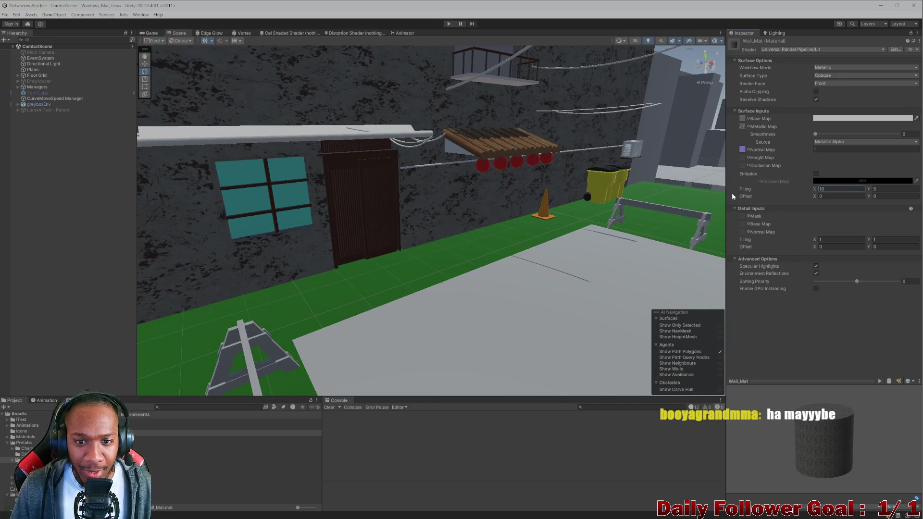
pyautogui.press('Return')
pyautogui.scroll(6, 490, 212)
pyautogui.scroll(-5, 454, 200)
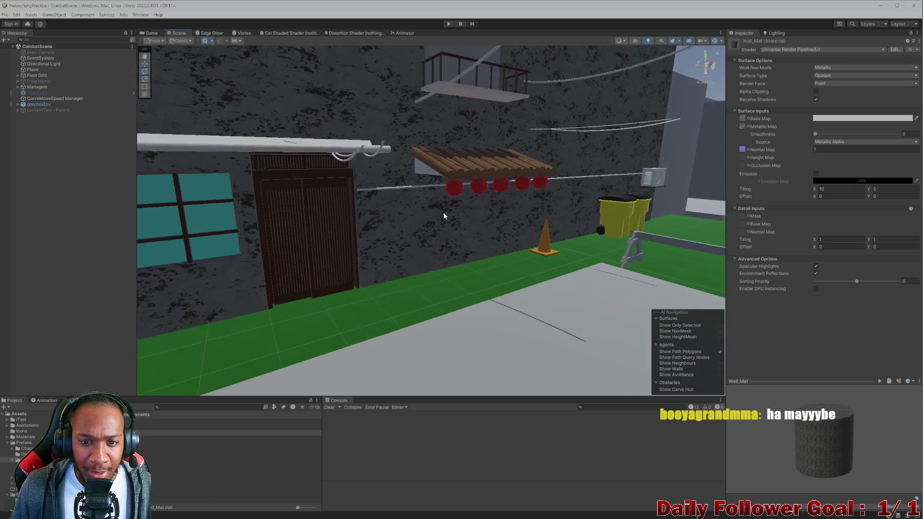
pyautogui.moveTo(443, 212)
pyautogui.mouseDown()
pyautogui.moveTo(405, 206)
pyautogui.moveTo(447, 253)
pyautogui.moveTo(432, 241)
pyautogui.moveTo(453, 171)
pyautogui.moveTo(451, 181)
pyautogui.moveTo(416, 169)
pyautogui.moveTo(396, 182)
pyautogui.moveTo(442, 211)
pyautogui.mouseUp()
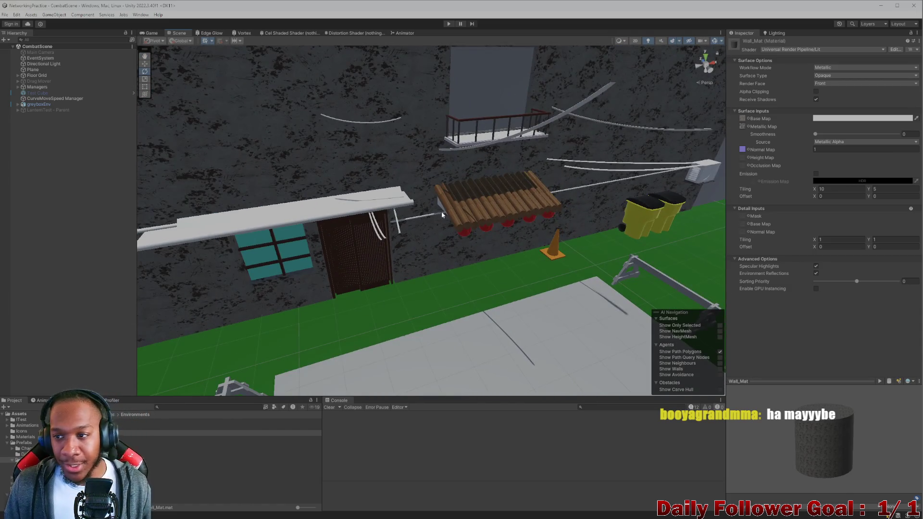
# Try tiling values of 1 on both axes and swing the view to face the wall.
pyautogui.click(849, 188)
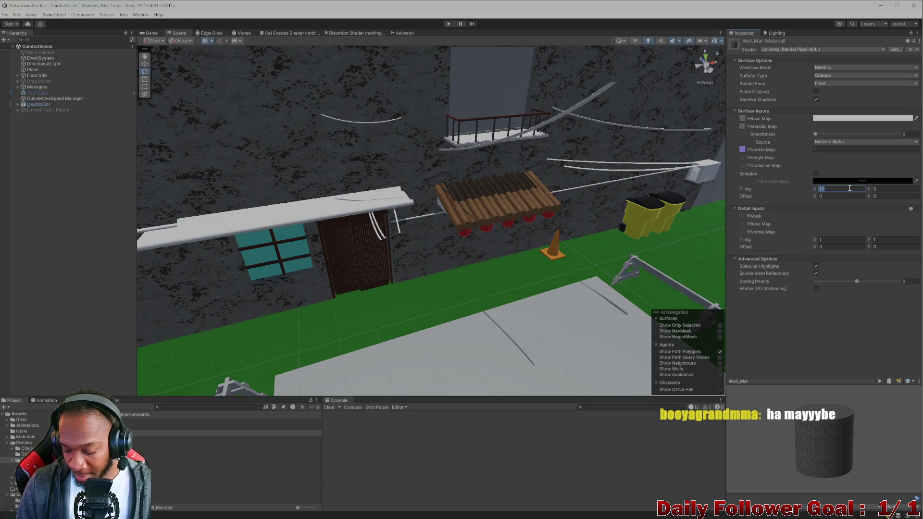
pyautogui.write('1')
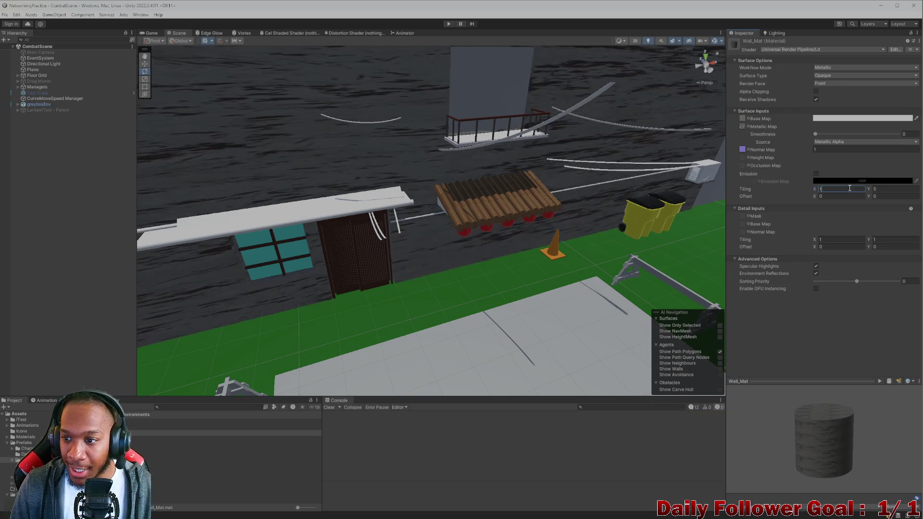
pyautogui.press('Tab')
pyautogui.write('1')
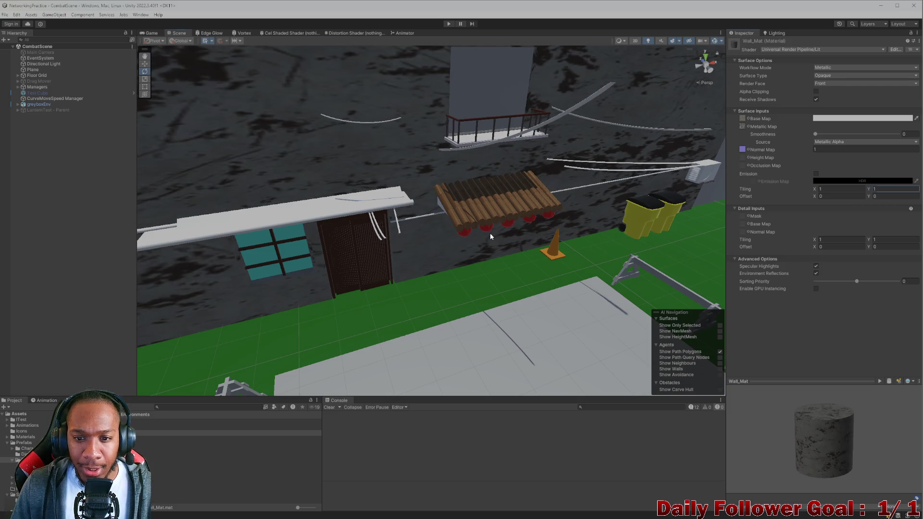
pyautogui.moveTo(489, 232)
pyautogui.mouseDown()
pyautogui.moveTo(432, 189)
pyautogui.moveTo(470, 208)
pyautogui.mouseUp()
# Set Wall_Mat tiling to X 20, Y 10 and pan across the wall to check the pattern.
pyautogui.click(823, 189)
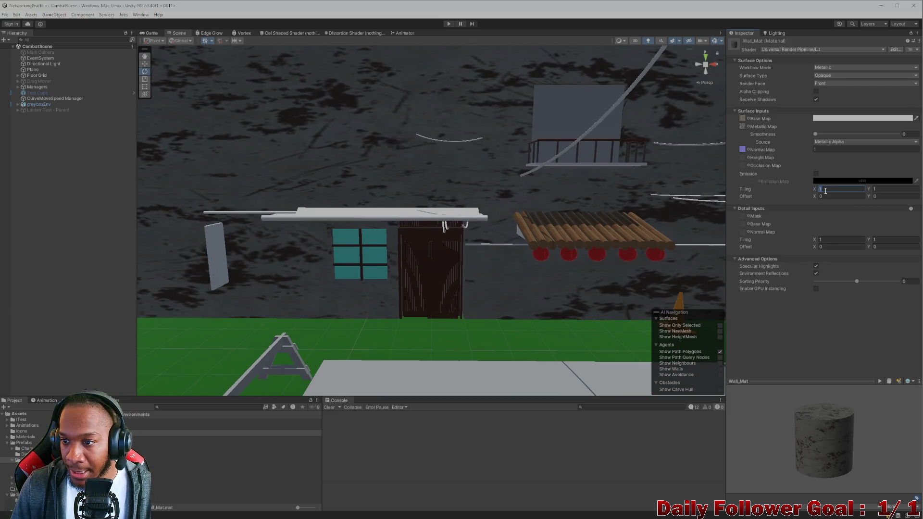
pyautogui.write('20')
pyautogui.click(885, 190)
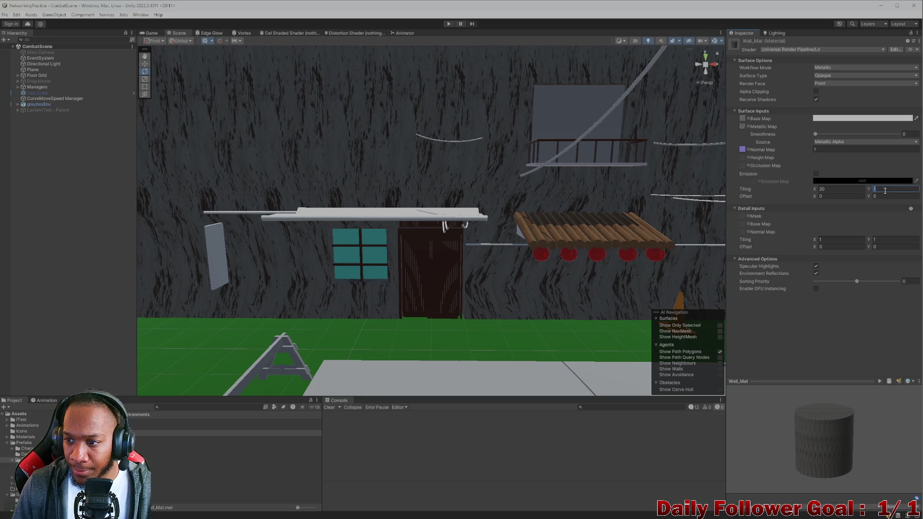
pyautogui.write('10')
pyautogui.scroll(-3, 599, 268)
pyautogui.scroll(5, 420, 294)
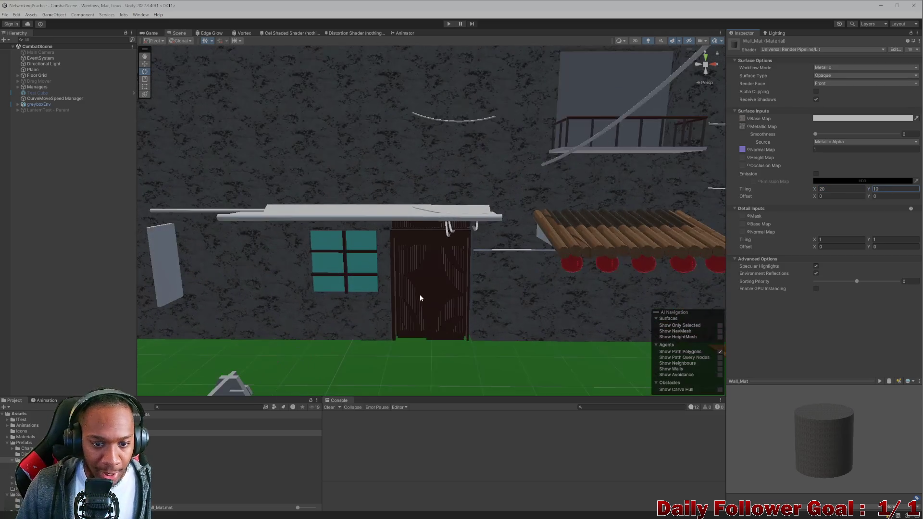
pyautogui.moveTo(420, 294)
pyautogui.mouseDown()
pyautogui.moveTo(413, 261)
pyautogui.moveTo(741, 258)
pyautogui.mouseUp()
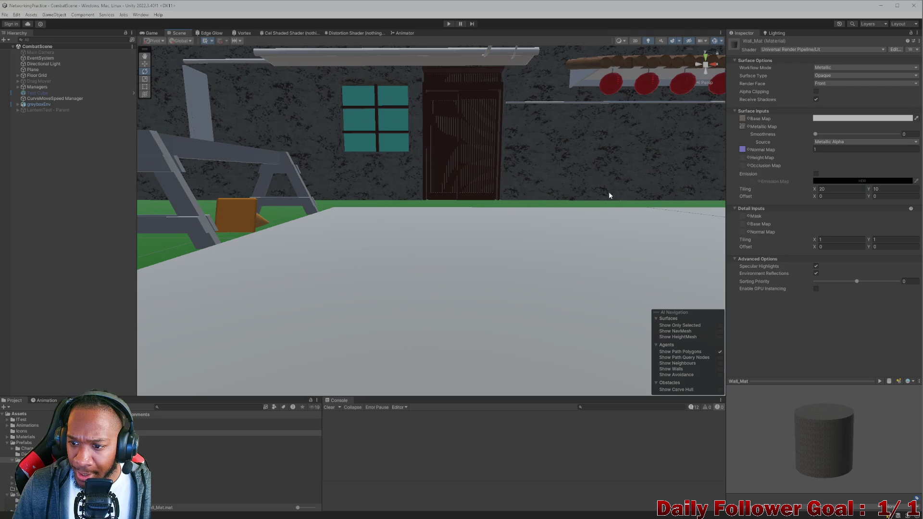
pyautogui.scroll(-5, 609, 195)
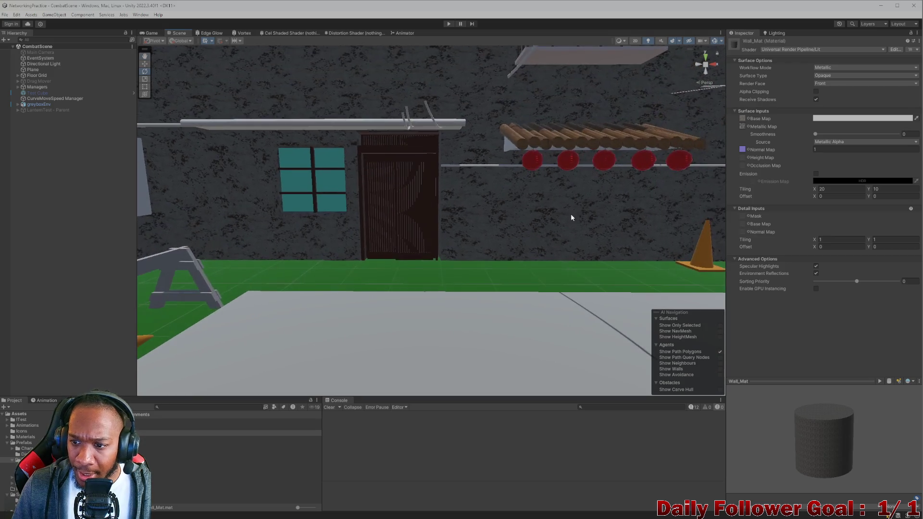
pyautogui.scroll(2, 478, 247)
pyautogui.moveTo(399, 205); pyautogui.dragTo(505, 181)
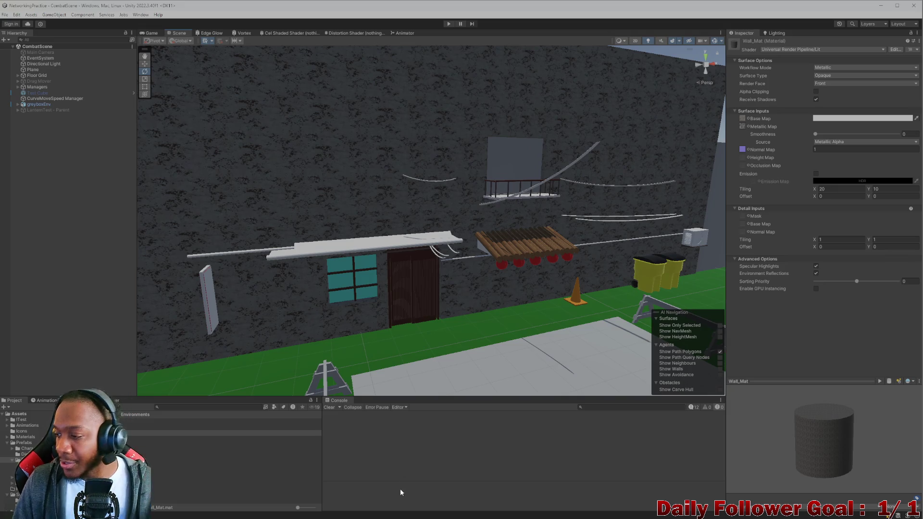
pyautogui.moveTo(490, 516)
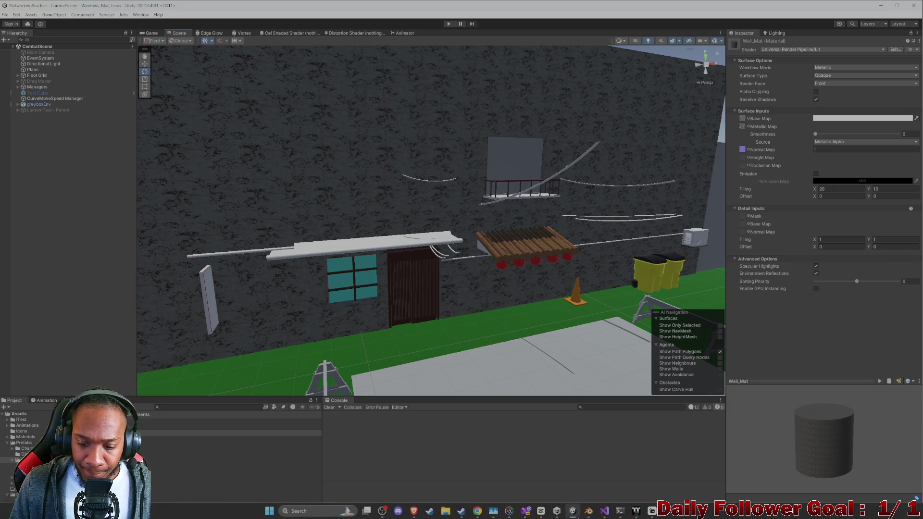
pyautogui.click(416, 517)
# Zoom the Oak Stretcher preview to about 147.05 in, then minimize the browser.
pyautogui.click(450, 479)
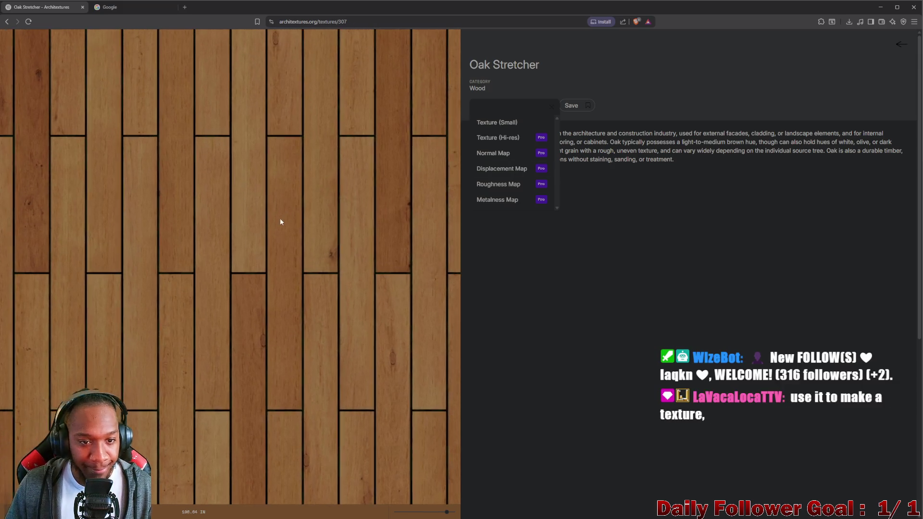
pyautogui.scroll(-3, 260, 228)
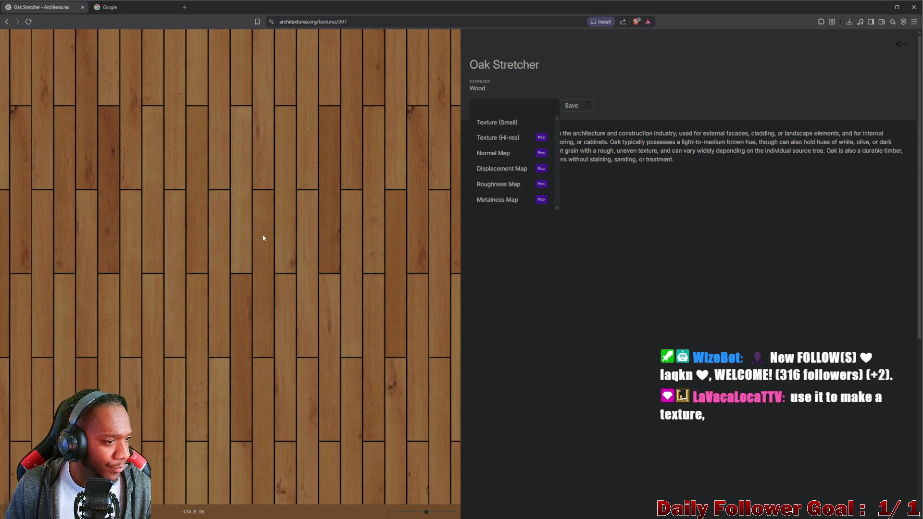
pyautogui.scroll(2, 264, 238)
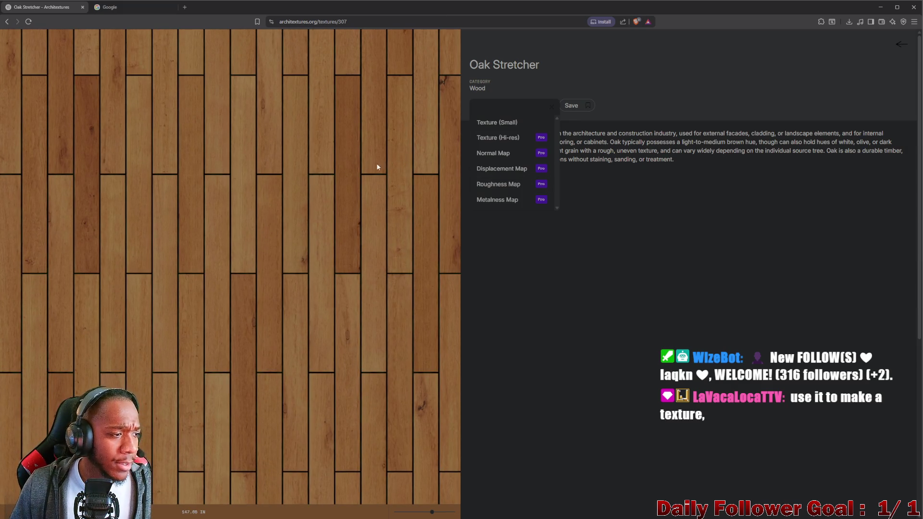
pyautogui.click(879, 8)
# Orbit and zoom around the 20-by-10 concrete wall, then select the greyboxEnv object.
pyautogui.scroll(3, 516, 266)
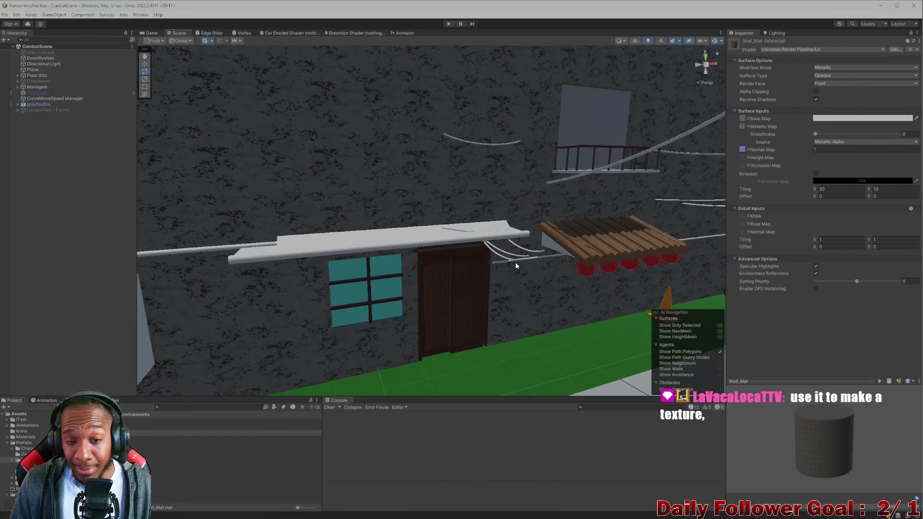
pyautogui.moveTo(516, 266)
pyautogui.mouseDown()
pyautogui.moveTo(490, 224)
pyautogui.moveTo(424, 223)
pyautogui.moveTo(341, 200)
pyautogui.moveTo(414, 222)
pyautogui.moveTo(375, 193)
pyautogui.mouseUp()
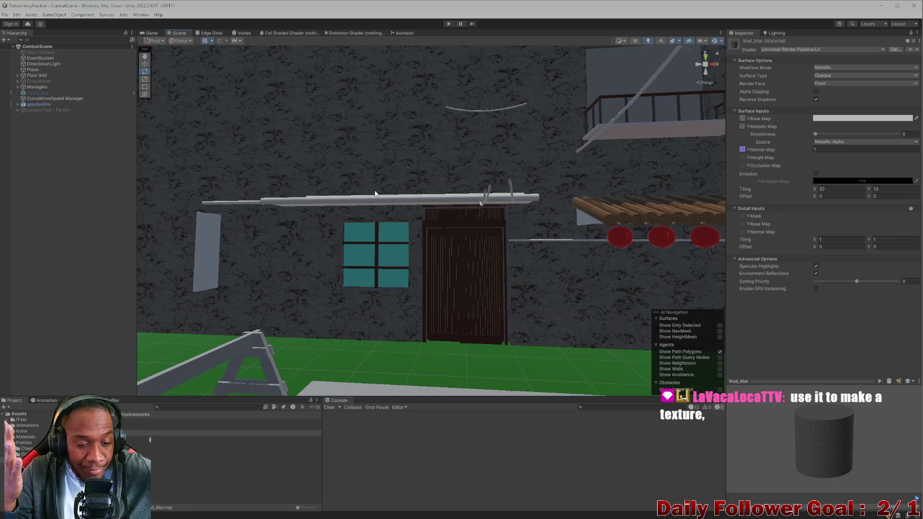
pyautogui.scroll(-10, 365, 188)
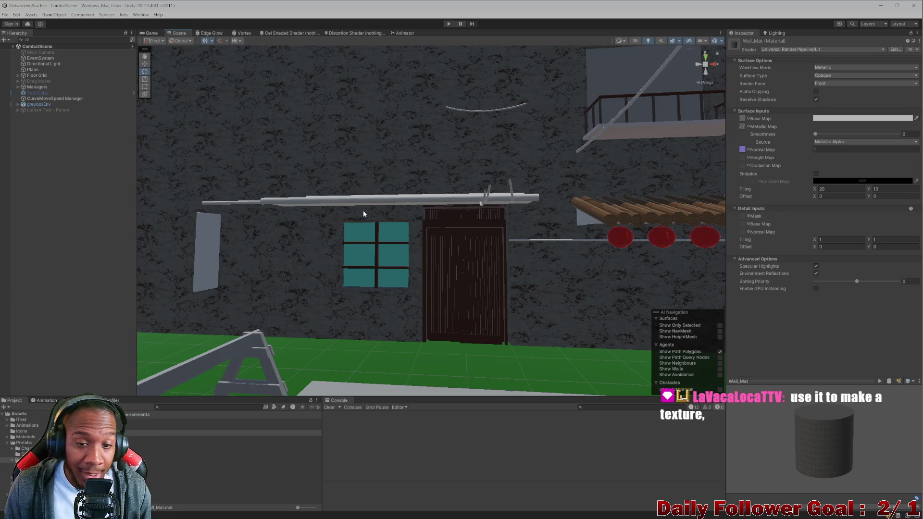
pyautogui.scroll(10, 469, 303)
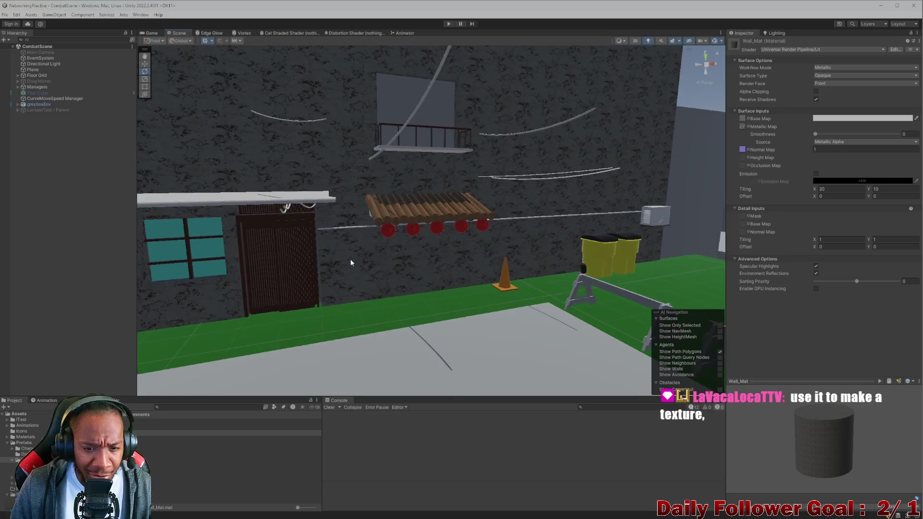
pyautogui.moveTo(359, 270); pyautogui.dragTo(310, 286)
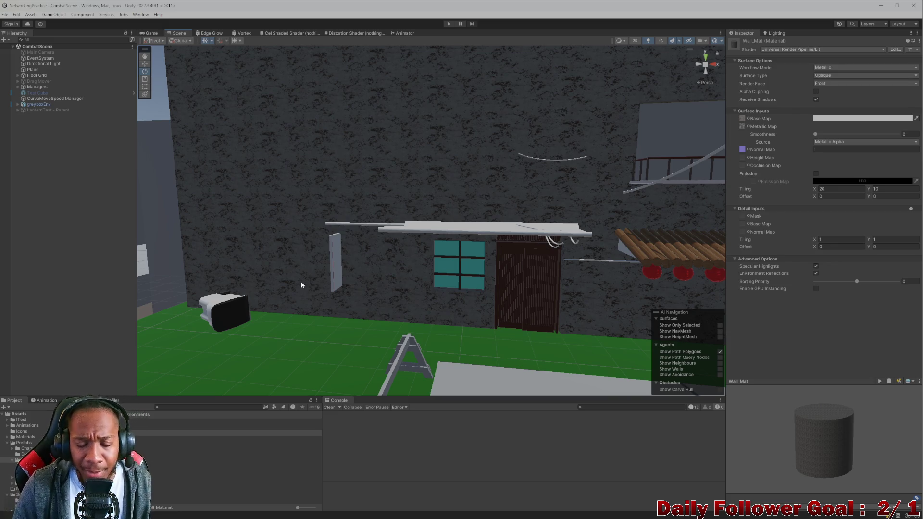
pyautogui.scroll(-3, 494, 224)
pyautogui.scroll(6, 290, 177)
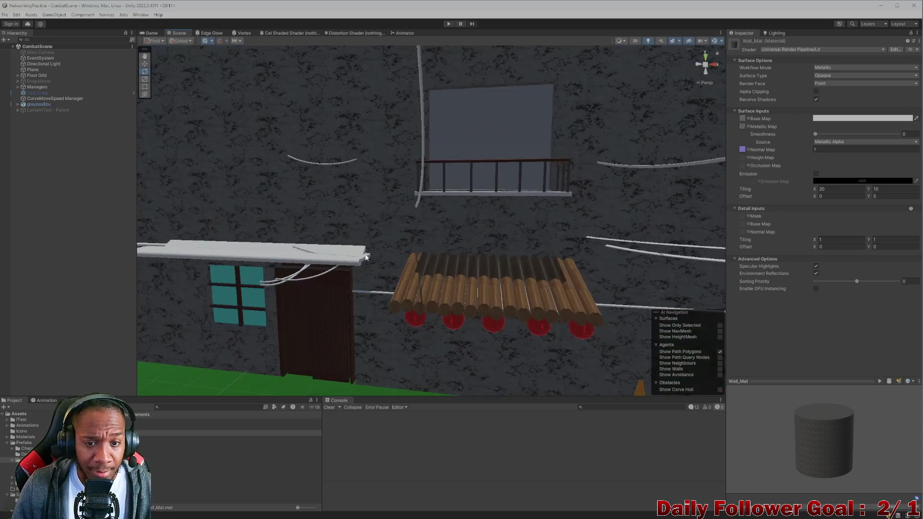
pyautogui.scroll(-3, 313, 179)
pyautogui.click(350, 182)
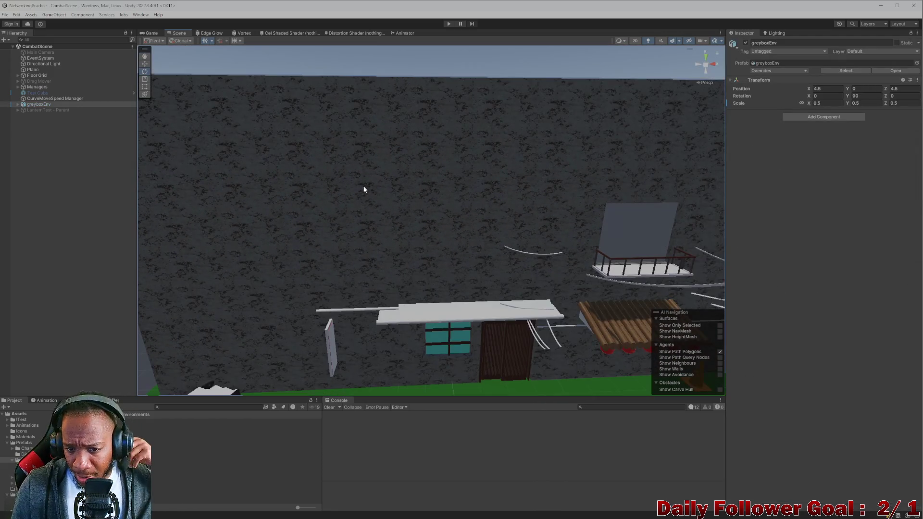
# Frame greyboxEnv and zoom in and out to check the concrete across the environment.
pyautogui.scroll(-3, 364, 197)
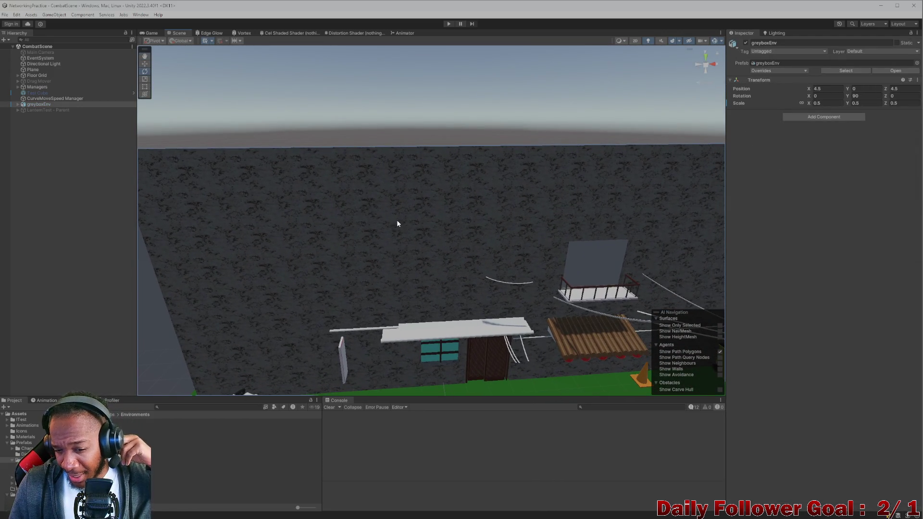
pyautogui.press('f')
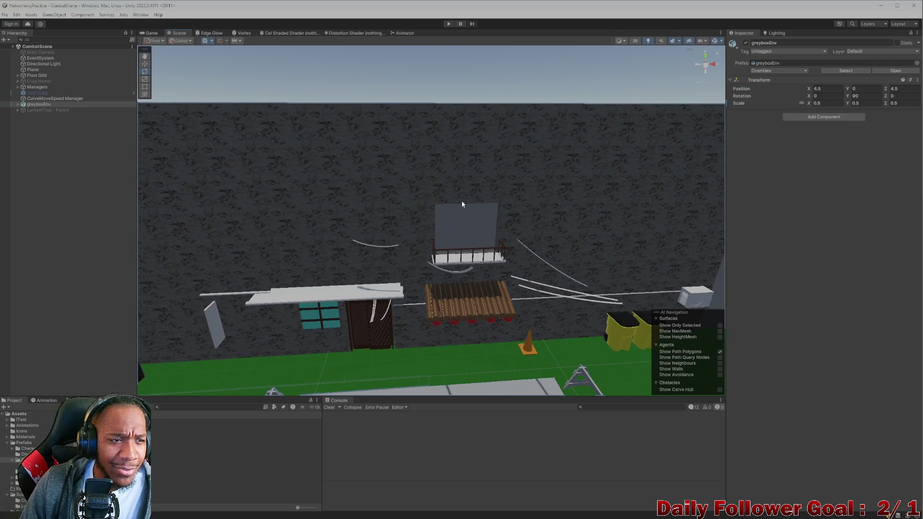
pyautogui.scroll(-2, 447, 199)
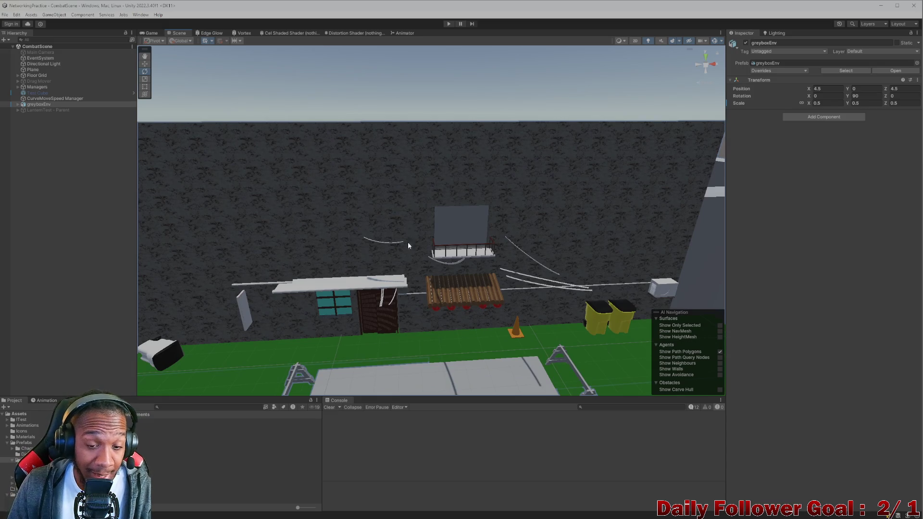
pyautogui.scroll(5, 408, 241)
pyautogui.scroll(-4, 435, 250)
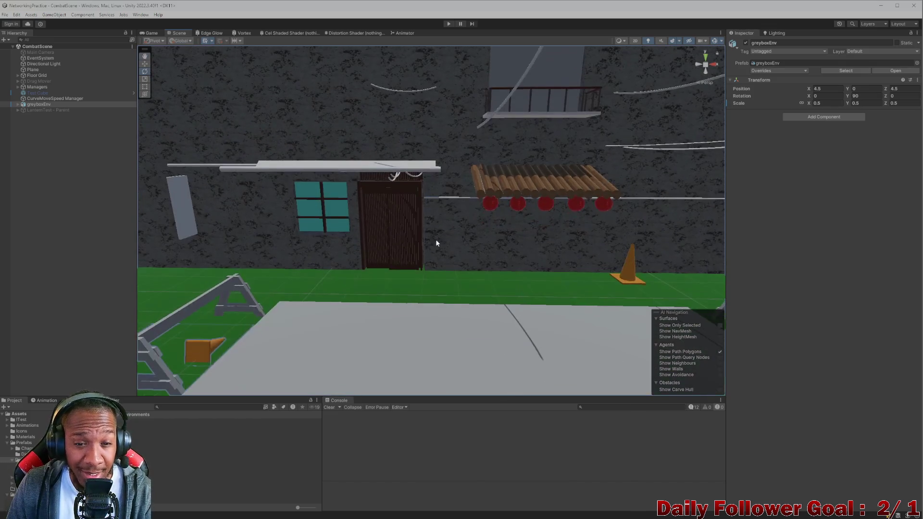
pyautogui.scroll(2, 438, 235)
pyautogui.scroll(-3, 442, 223)
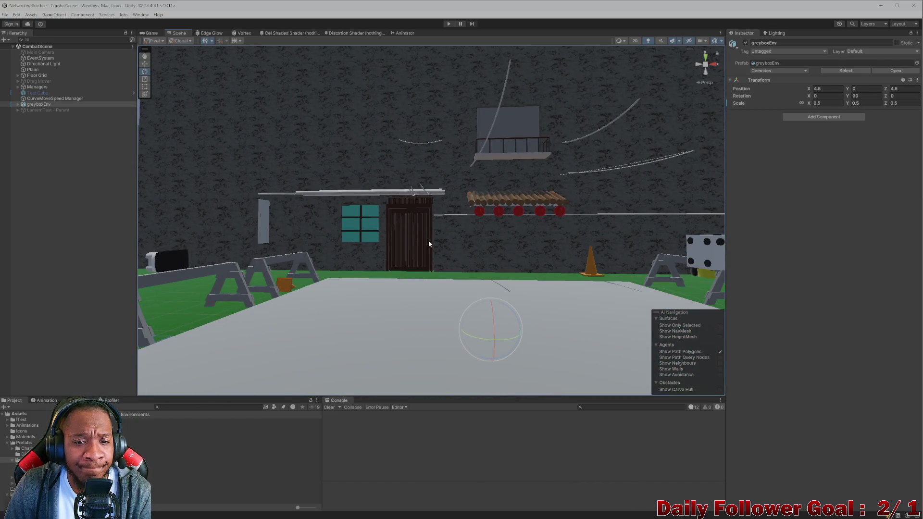
pyautogui.scroll(-3, 428, 241)
pyautogui.scroll(2, 442, 240)
pyautogui.scroll(-2, 423, 236)
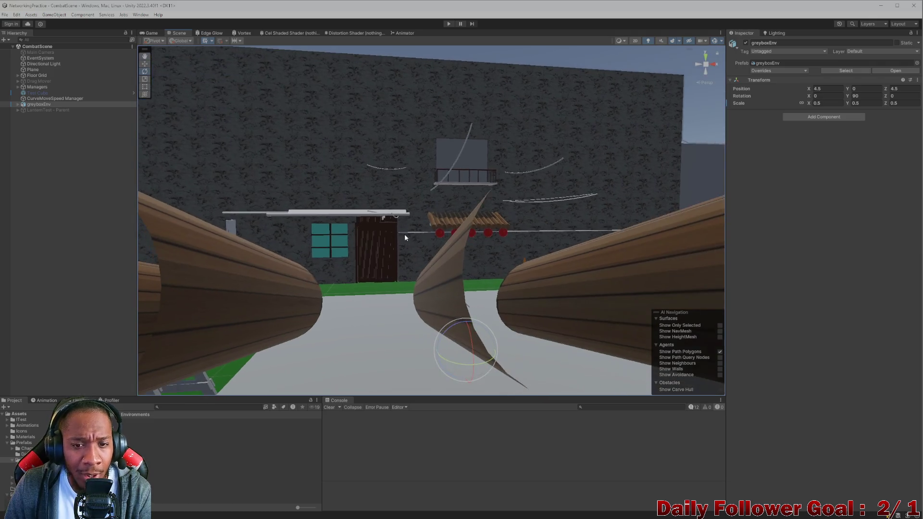
pyautogui.scroll(3, 337, 243)
pyautogui.scroll(-2, 490, 261)
pyautogui.scroll(5, 397, 242)
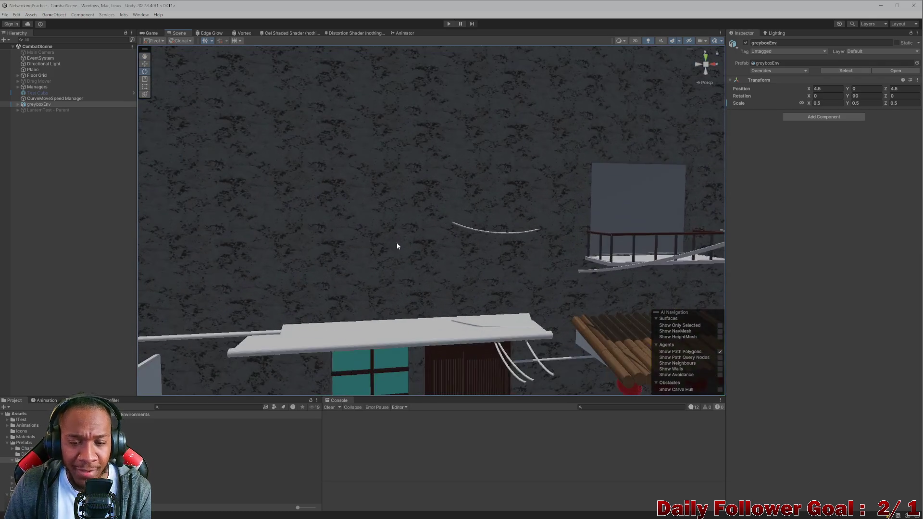
pyautogui.scroll(-2, 407, 205)
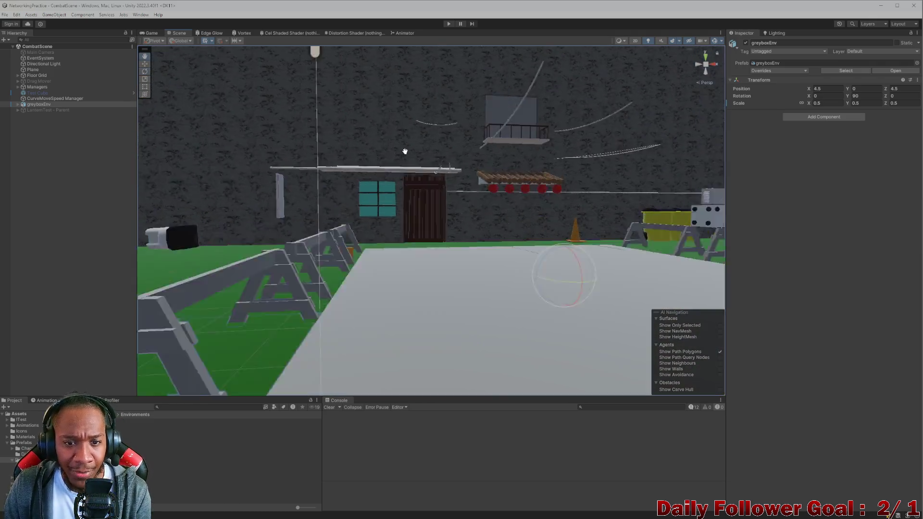
pyautogui.scroll(-3, 405, 188)
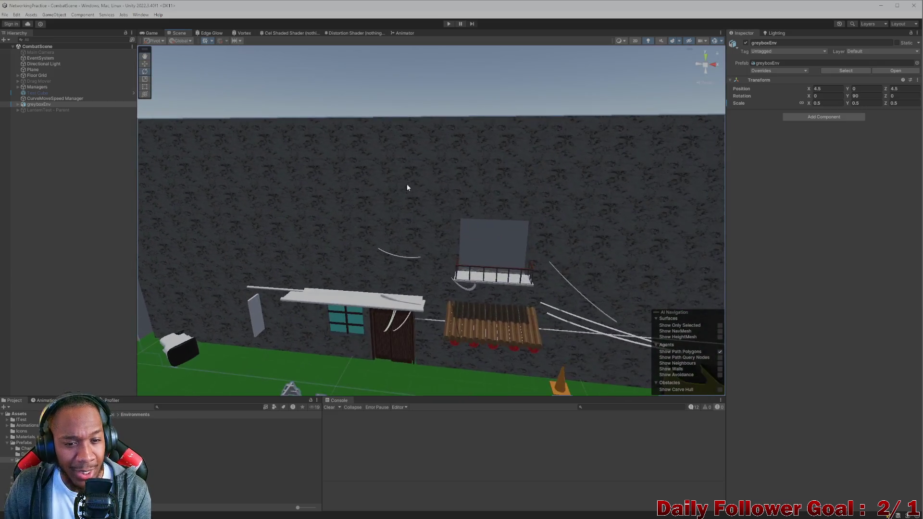
pyautogui.scroll(5, 401, 222)
pyautogui.scroll(-10, 337, 269)
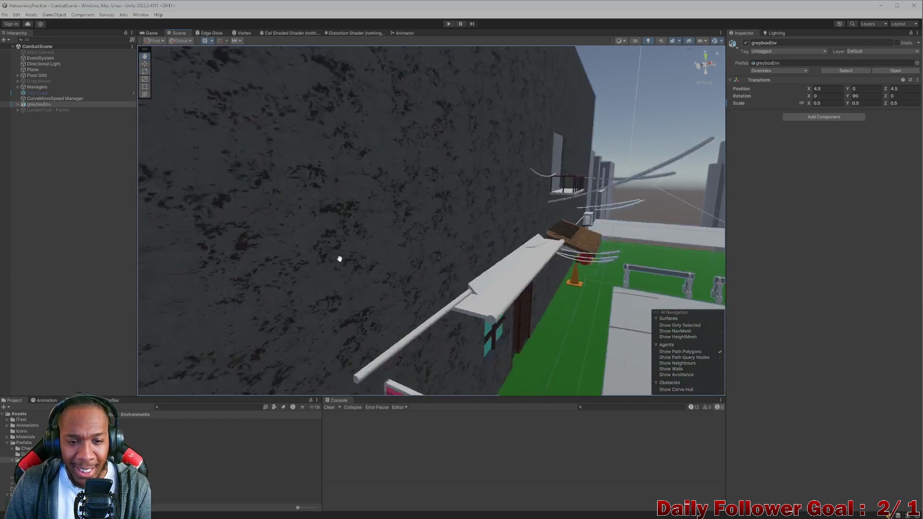
# Move close to the textured wall and select Plane.003 to check its Wall_Mat material.
pyautogui.moveTo(360, 302)
pyautogui.mouseDown()
pyautogui.moveTo(478, 270)
pyautogui.moveTo(521, 286)
pyautogui.moveTo(323, 267)
pyautogui.moveTo(357, 229)
pyautogui.moveTo(469, 255)
pyautogui.moveTo(428, 260)
pyautogui.moveTo(462, 215)
pyautogui.moveTo(448, 198)
pyautogui.mouseUp()
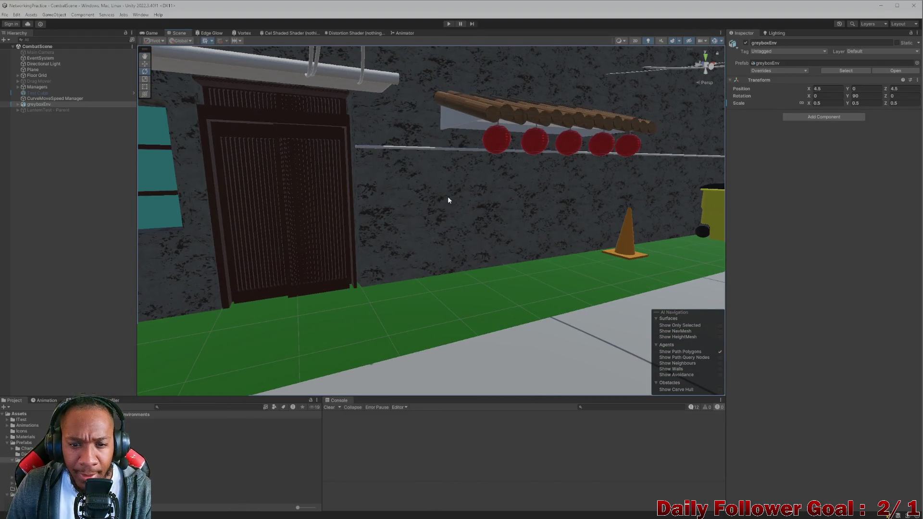
pyautogui.press('e')
pyautogui.click(439, 201)
pyautogui.press('f')
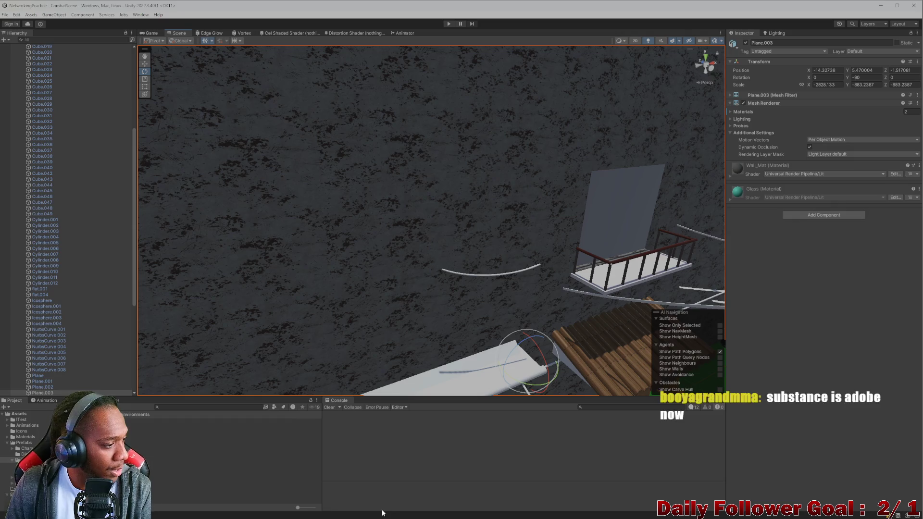
pyautogui.moveTo(437, 514)
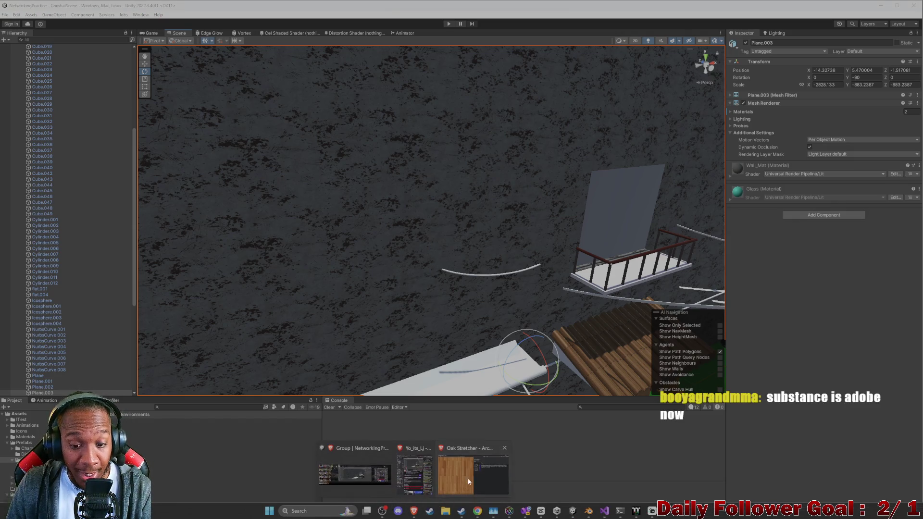
# In the browser, dismiss the Oak Stretcher download options and go back to the texture listing.
pyautogui.click(457, 471)
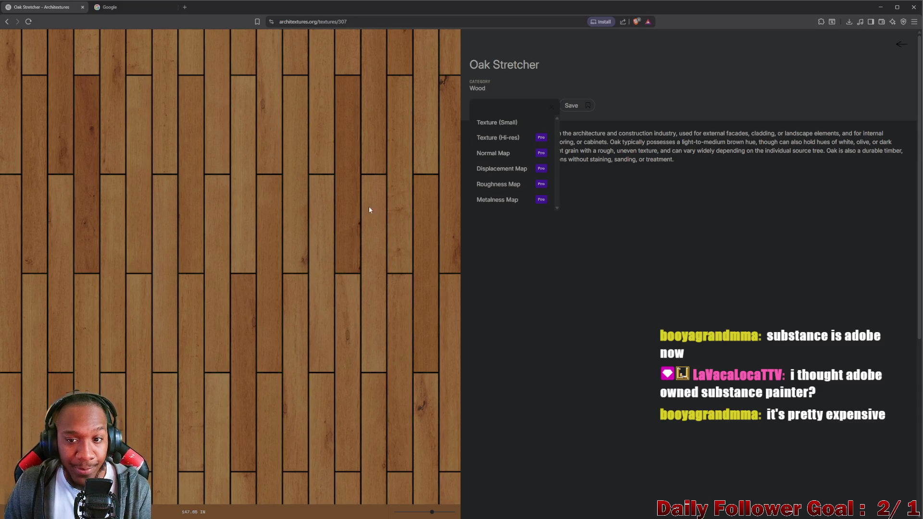
pyautogui.scroll(-5, 88, 262)
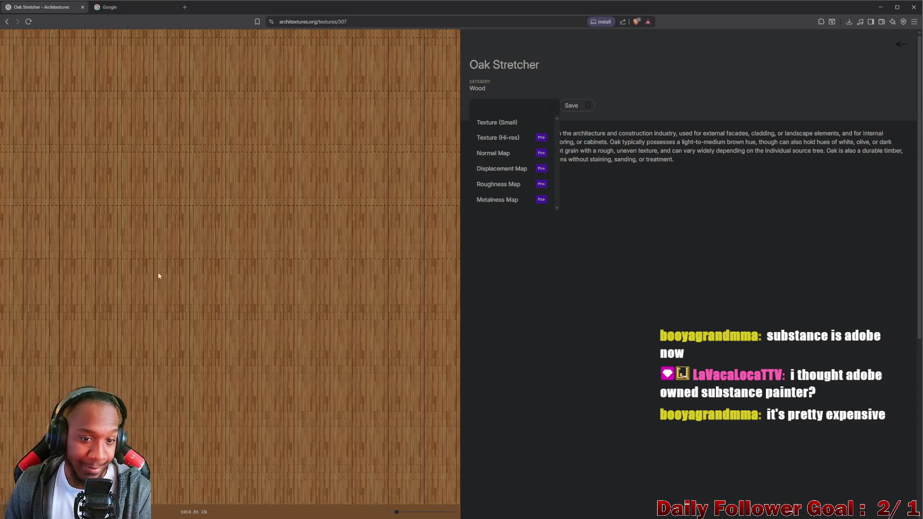
pyautogui.click(585, 250)
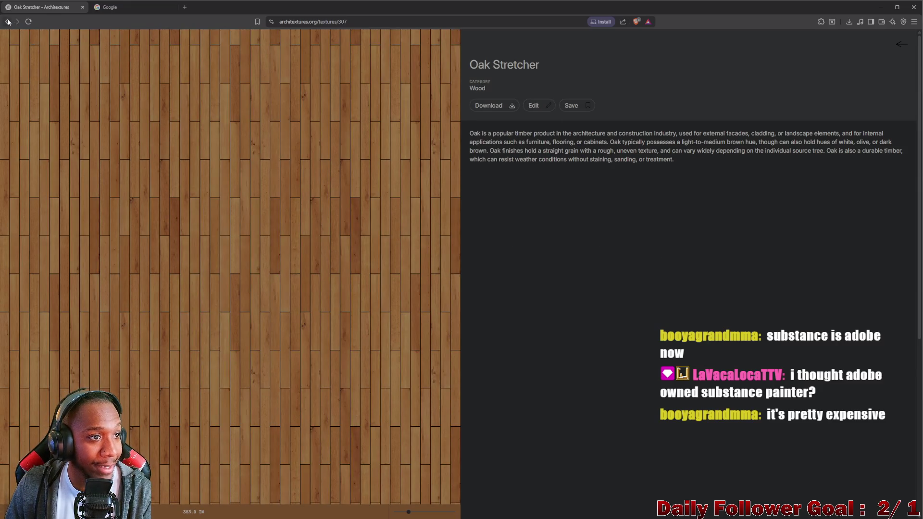
pyautogui.click(7, 21)
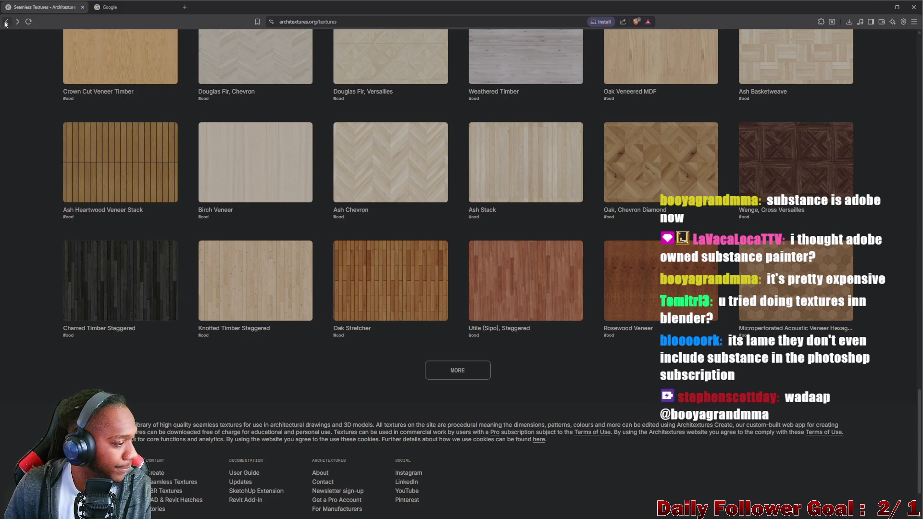
# Scroll to the top of the Wood listing and open the Category filter.
pyautogui.scroll(-1, 232, 76)
pyautogui.scroll(6, 464, 336)
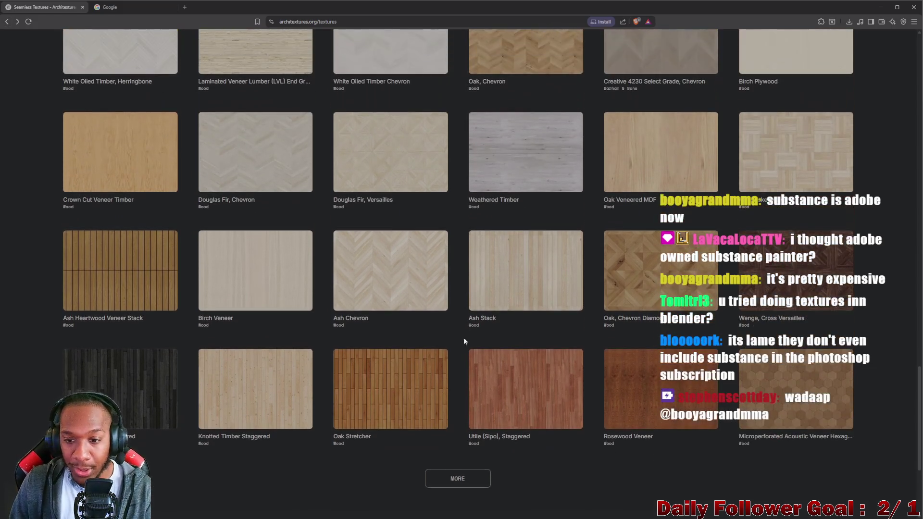
pyautogui.scroll(10, 462, 352)
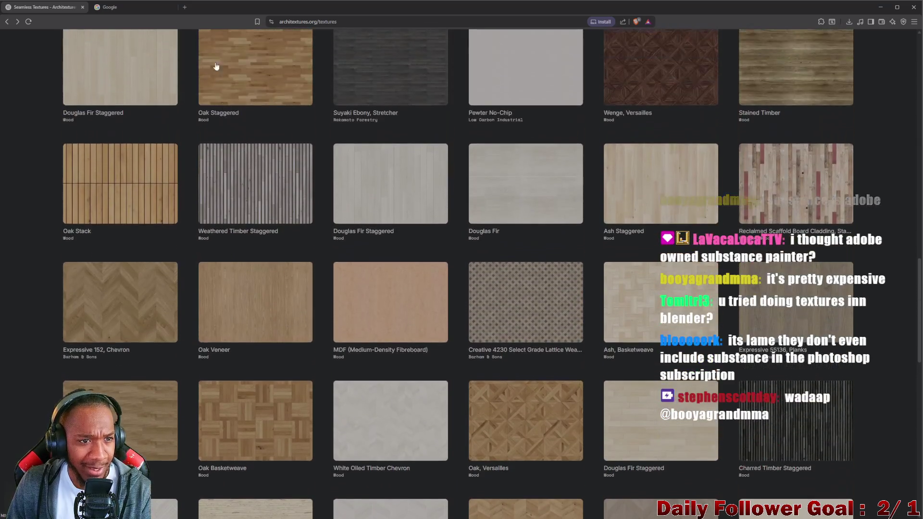
pyautogui.scroll(8, 284, 124)
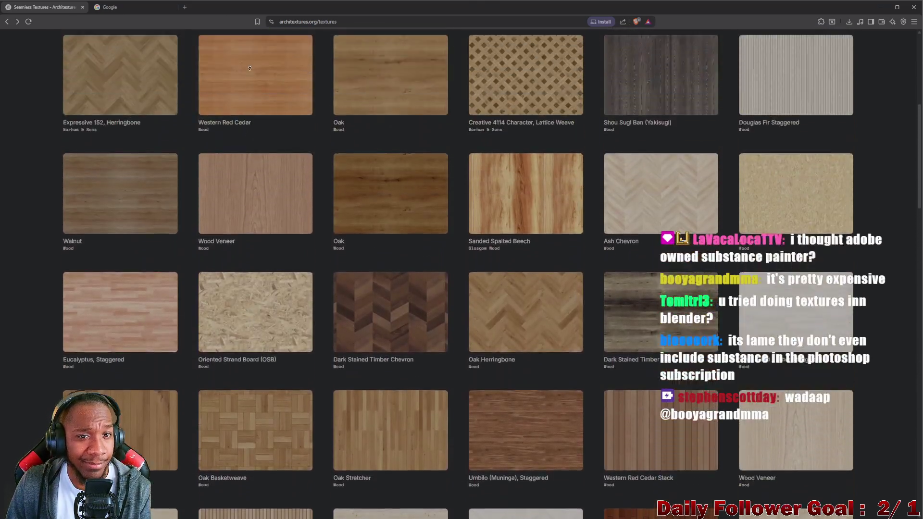
pyautogui.moveTo(919, 163)
pyautogui.mouseDown()
pyautogui.moveTo(919, 116)
pyautogui.moveTo(919, 134)
pyautogui.mouseUp()
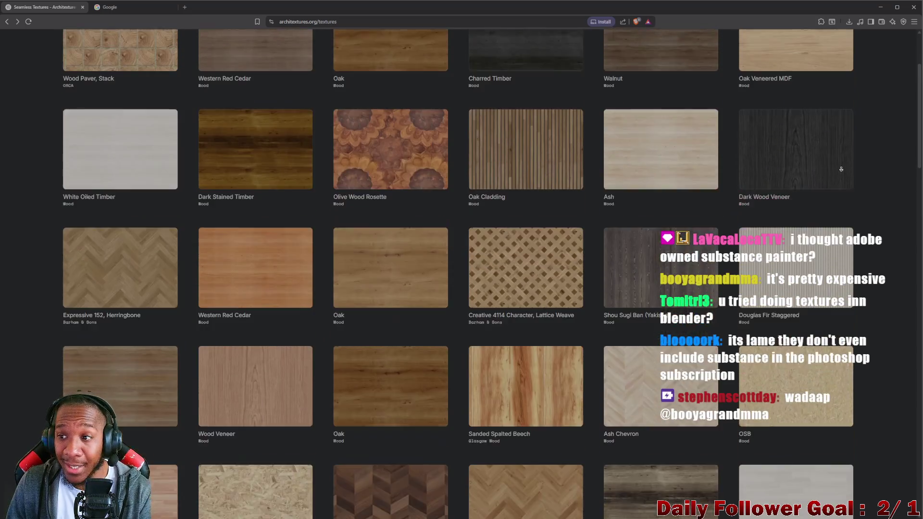
pyautogui.scroll(4, 564, 76)
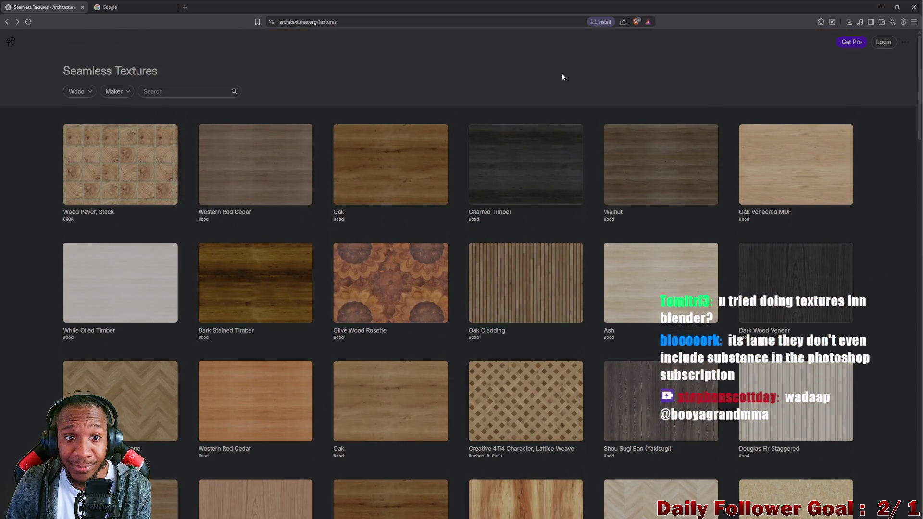
pyautogui.click(69, 92)
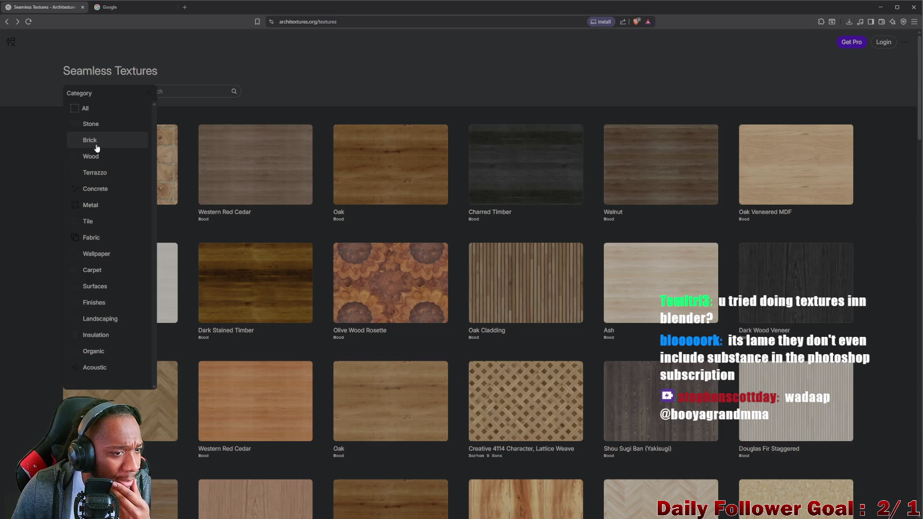
# Set the Category filter to Concrete and scroll through Polished Concrete, Microcement and CMU Block.
pyautogui.click(95, 189)
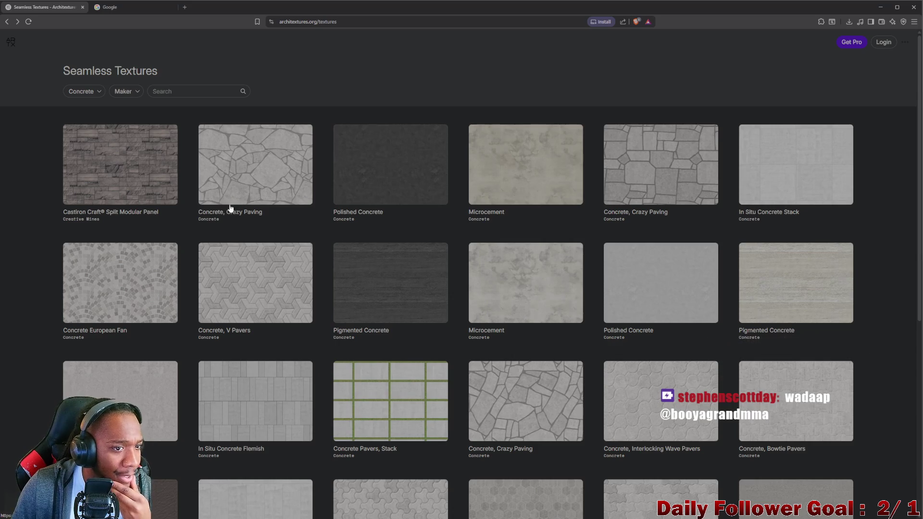
pyautogui.scroll(-1, 552, 180)
pyautogui.scroll(-1, 552, 179)
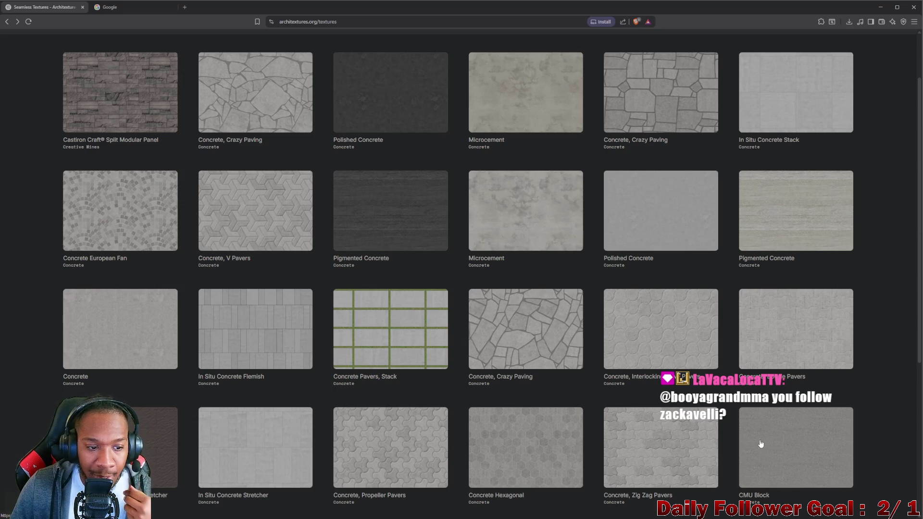
# Download the plain Concrete texture as Texture (Small), then return to Unity framed on Plane.003.
pyautogui.click(116, 326)
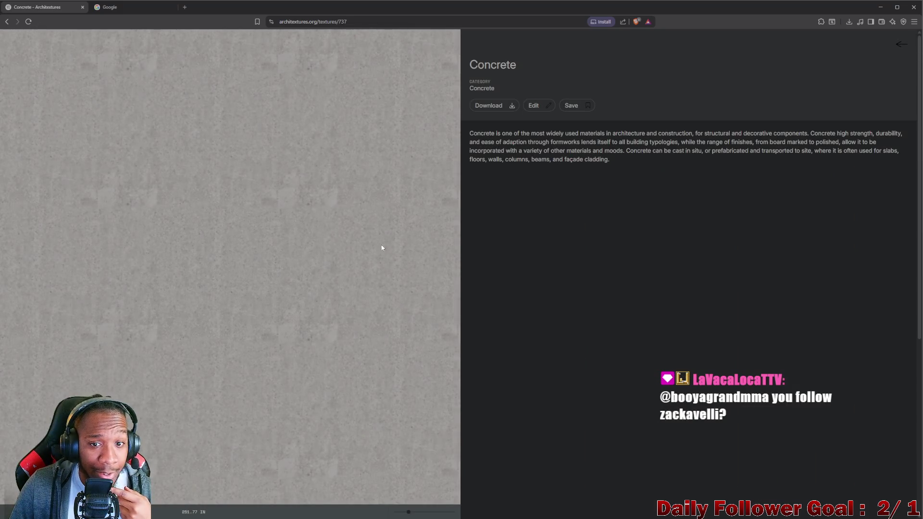
pyautogui.click(493, 106)
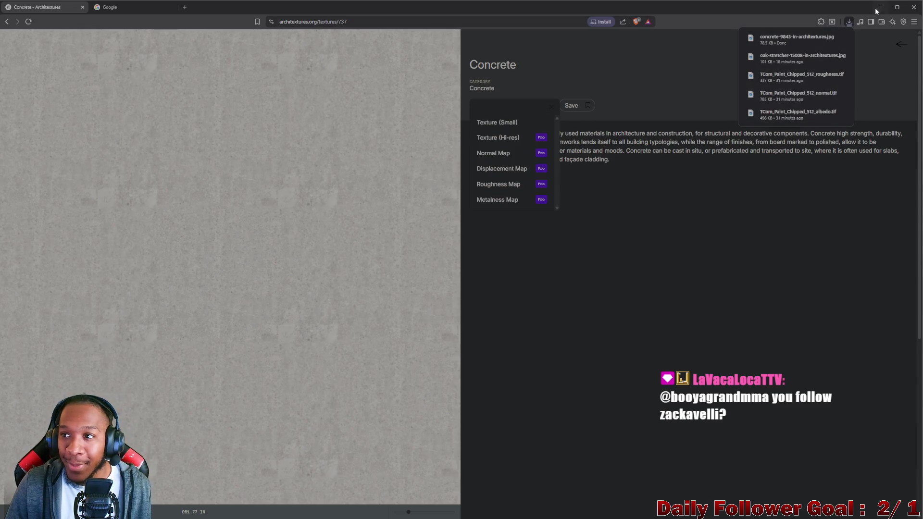
pyautogui.hotkey('alt', 'Tab')
pyautogui.press('f')
pyautogui.scroll(-5, 425, 221)
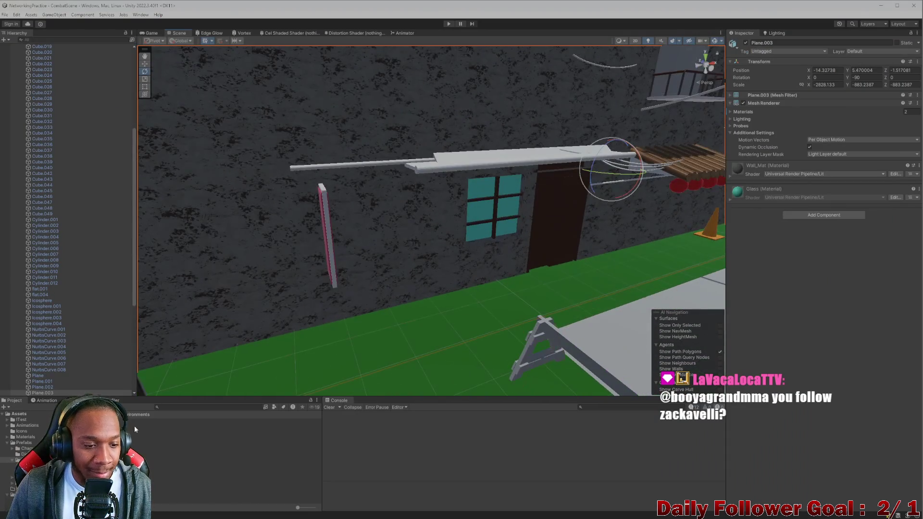
# Open the Textures folder and show the Wood URP Lit material in the Inspector.
pyautogui.doubleClick(144, 421)
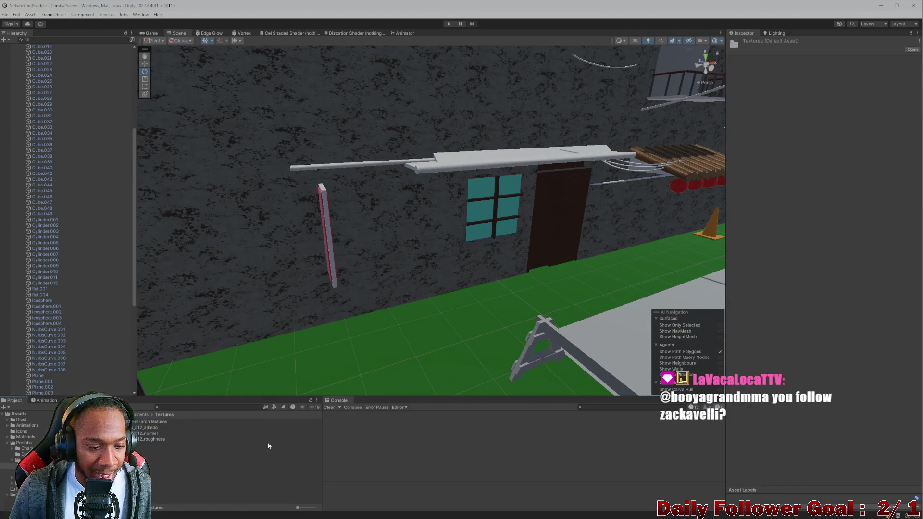
pyautogui.moveTo(406, 516)
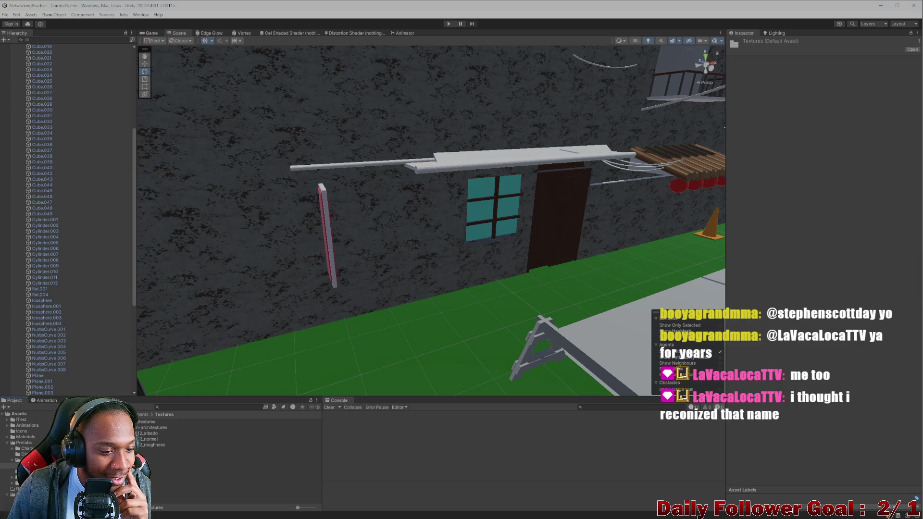
pyautogui.click(231, 438)
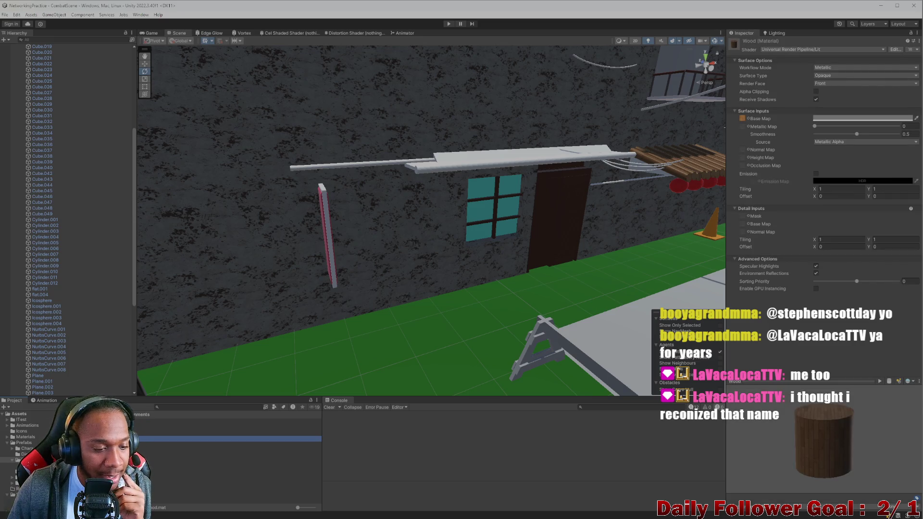
# Select Wall_Mat, open the Textures subfolder, and frame the wall and door in view.
pyautogui.click(231, 433)
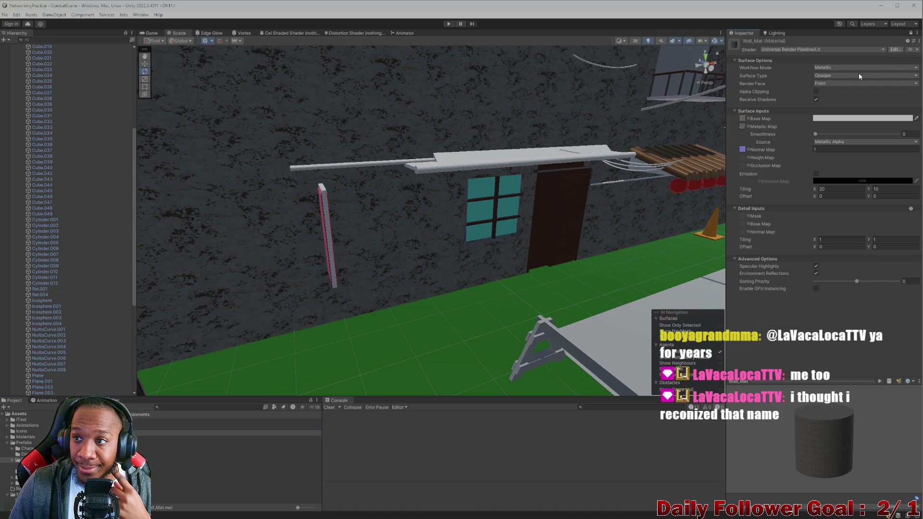
pyautogui.doubleClick(163, 421)
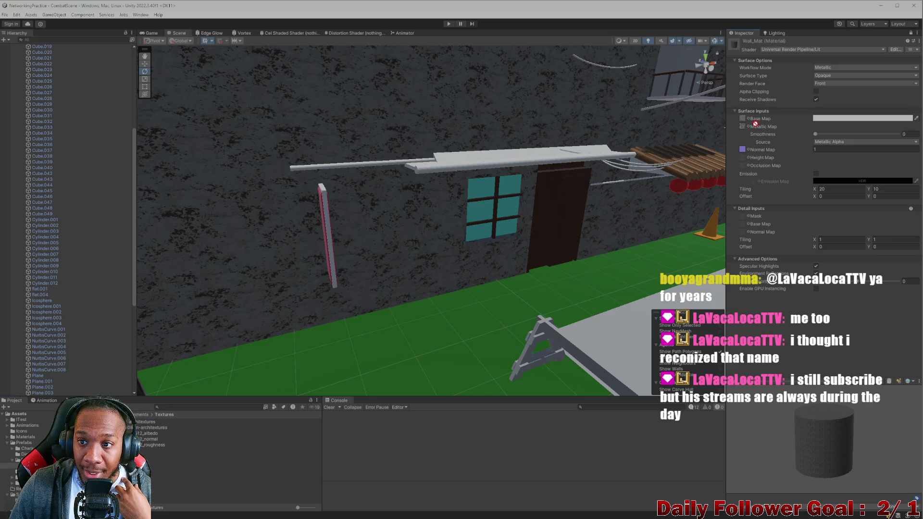
pyautogui.press('f')
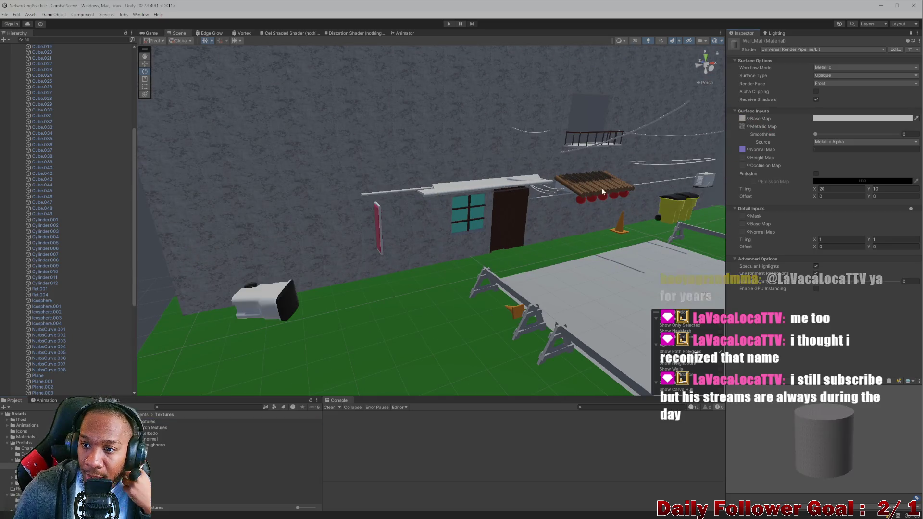
pyautogui.moveTo(715, 141)
pyautogui.mouseDown()
pyautogui.moveTo(636, 152)
pyautogui.moveTo(465, 237)
pyautogui.moveTo(475, 218)
pyautogui.mouseUp()
pyautogui.moveTo(541, 180); pyautogui.dragTo(534, 185)
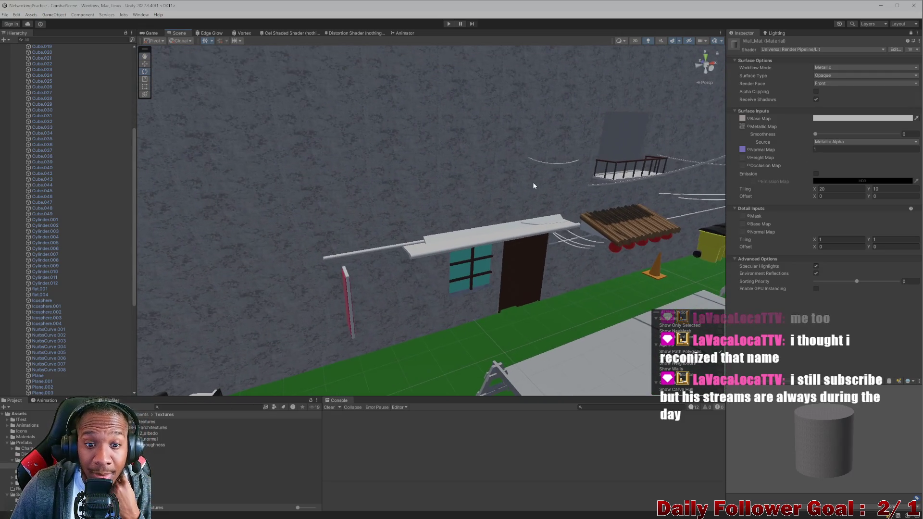
# Remove the Normal Map and Metallic Map textures from Wall_Mat.
pyautogui.click(742, 126)
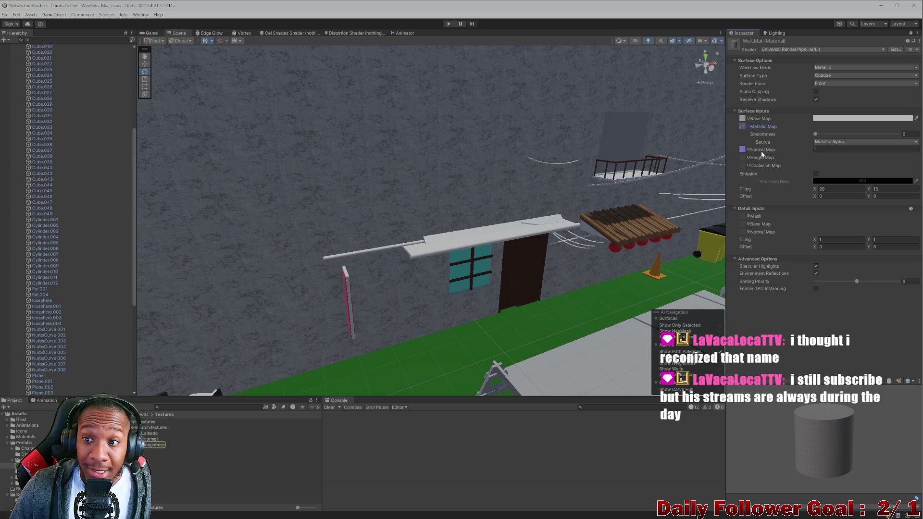
pyautogui.click(743, 149)
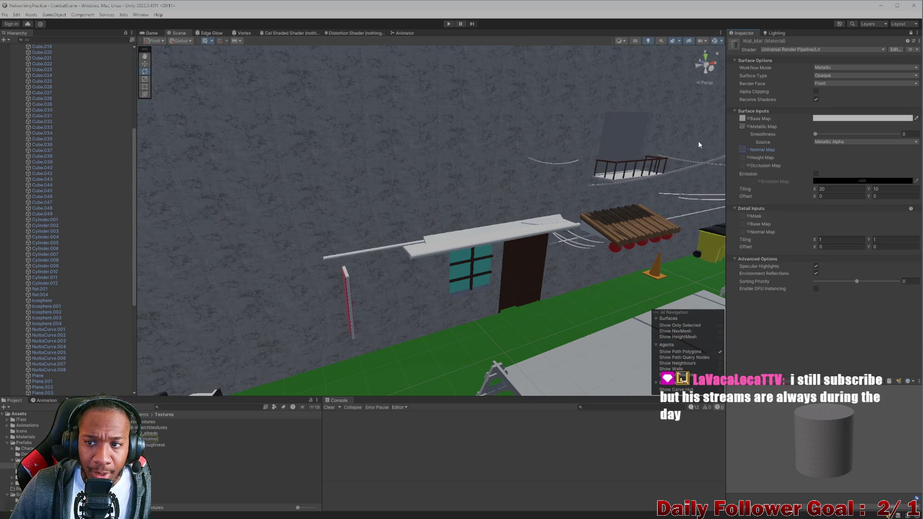
pyautogui.click(743, 126)
pyautogui.press('Delete')
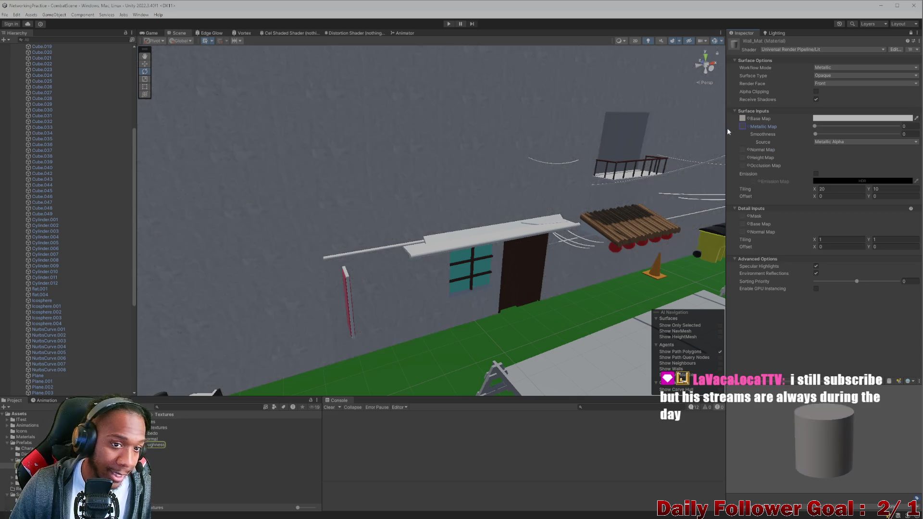
# Set Wall_Mat's Surface Inputs tiling to 1 by 1.
pyautogui.scroll(-3, 442, 206)
pyautogui.scroll(8, 437, 206)
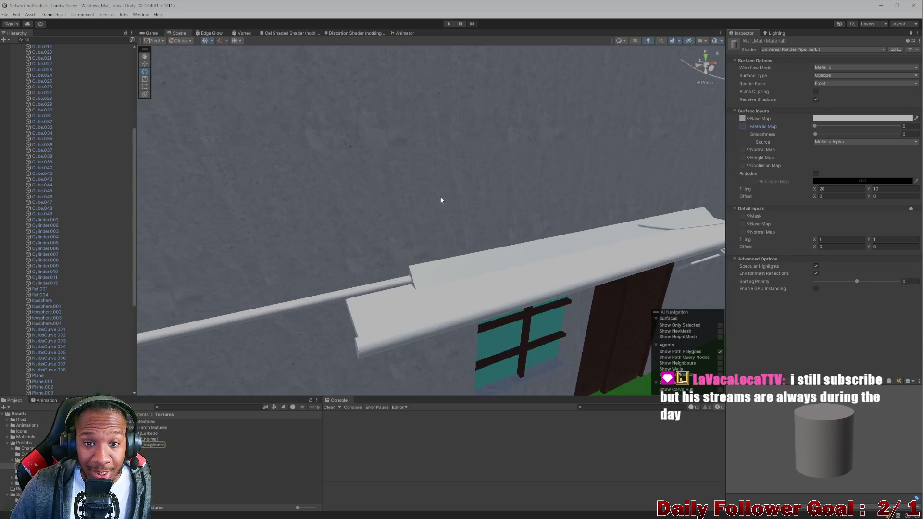
pyautogui.scroll(-2, 444, 200)
pyautogui.scroll(-5, 444, 200)
pyautogui.scroll(3, 385, 243)
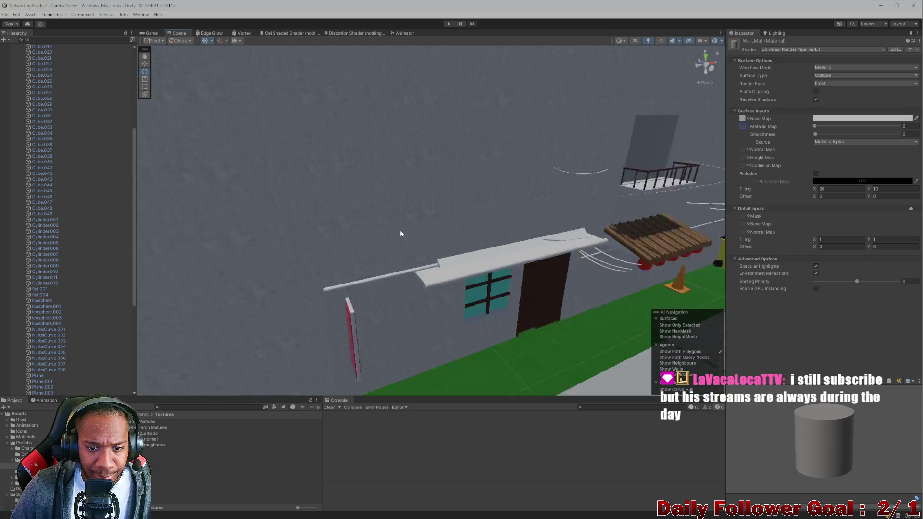
pyautogui.scroll(2, 414, 221)
pyautogui.scroll(-8, 404, 211)
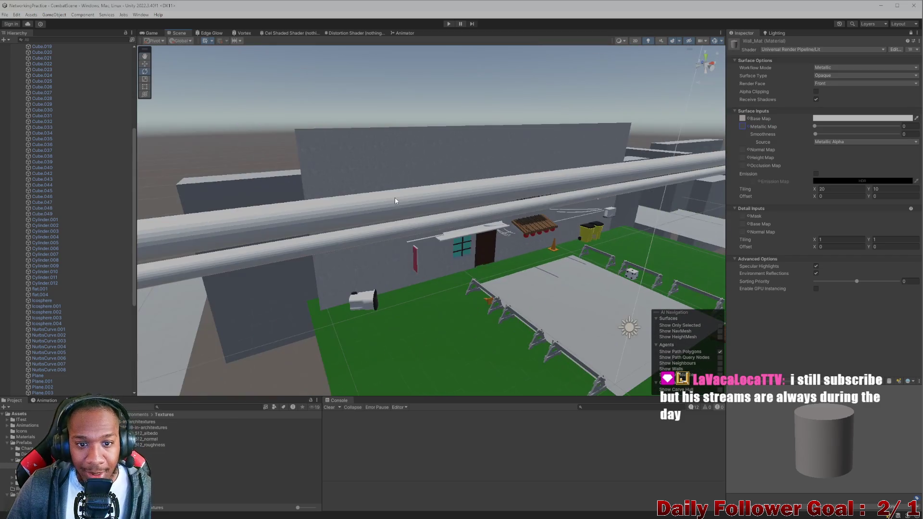
pyautogui.scroll(2, 396, 200)
pyautogui.scroll(6, 396, 201)
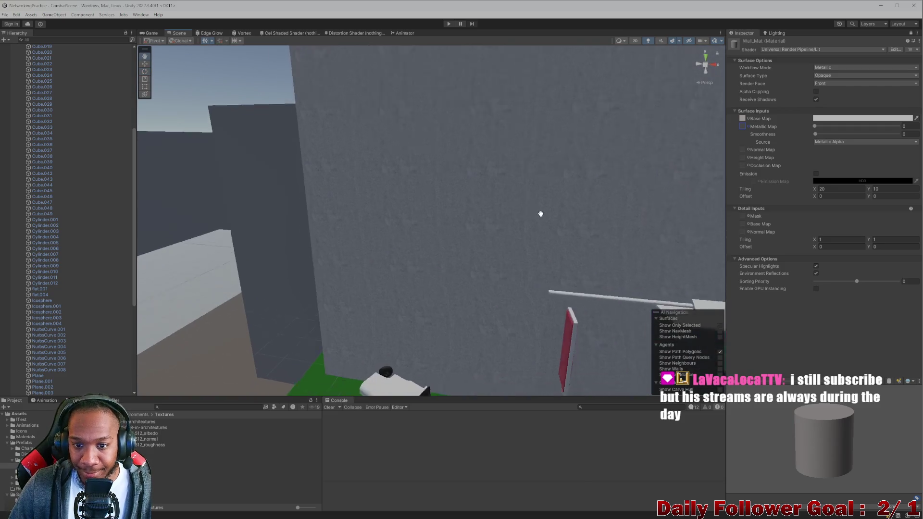
pyautogui.click(832, 190)
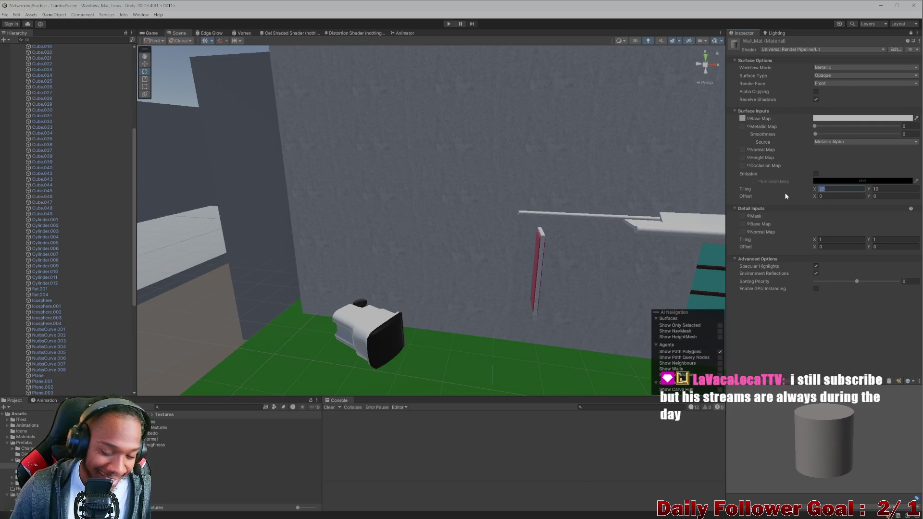
pyautogui.write('1')
pyautogui.click(893, 190)
pyautogui.write('1')
# Set the Detail Inputs tiling to 2 by 2.
pyautogui.moveTo(601, 212)
pyautogui.mouseDown()
pyautogui.moveTo(534, 219)
pyautogui.moveTo(515, 187)
pyautogui.moveTo(425, 158)
pyautogui.moveTo(431, 179)
pyautogui.moveTo(506, 254)
pyautogui.moveTo(542, 229)
pyautogui.moveTo(500, 222)
pyautogui.mouseUp()
pyautogui.write('2')
pyautogui.press('Tab')
pyautogui.write('2')
pyautogui.scroll(5, 460, 231)
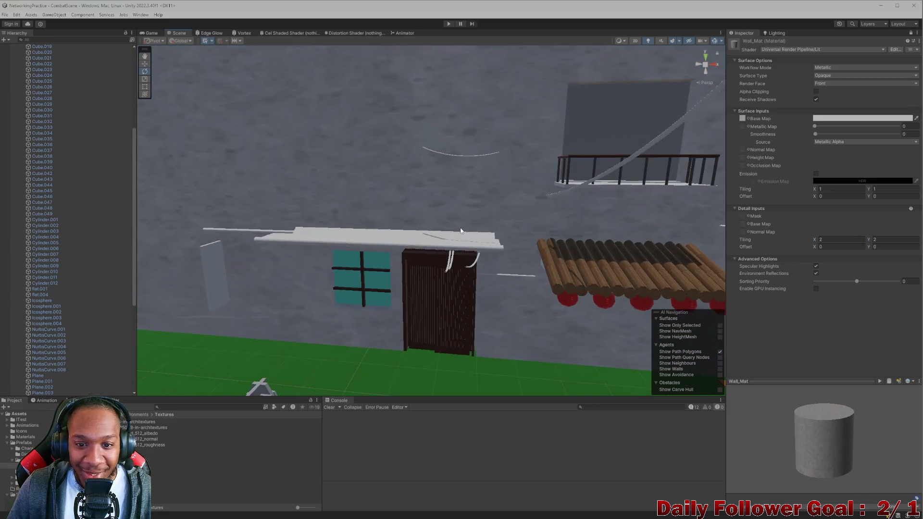
# Return detail tiling to 1 by 1 and set the main tiling to 2 by 2.
pyautogui.moveTo(803, 238); pyautogui.dragTo(810, 239)
pyautogui.click(815, 241)
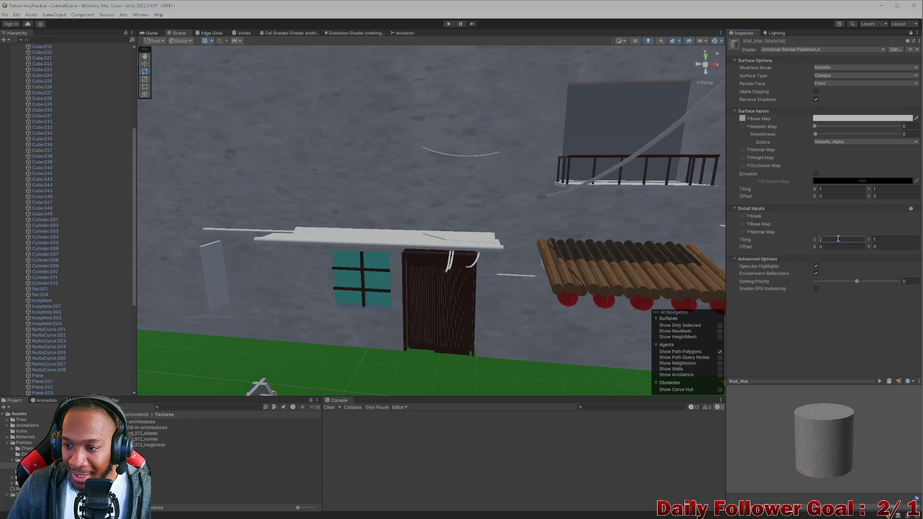
pyautogui.write('1')
pyautogui.click(820, 189)
pyautogui.write('2')
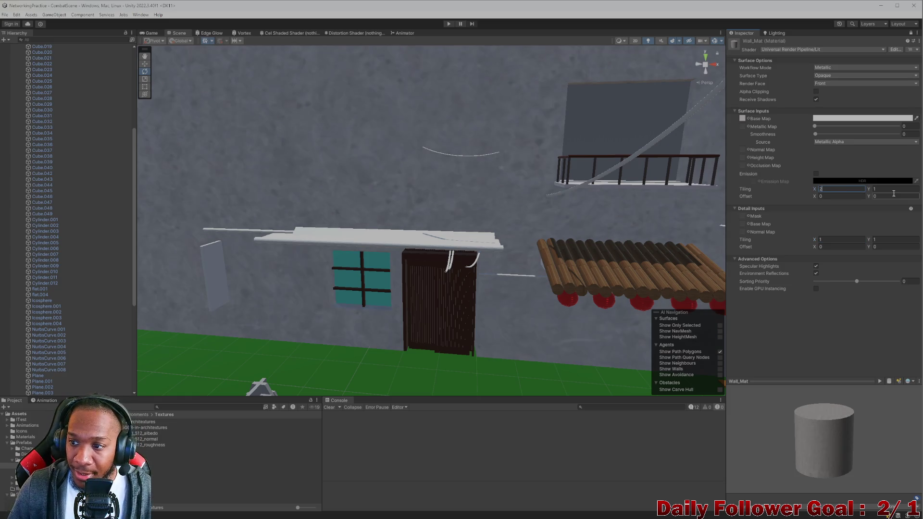
pyautogui.click(893, 191)
pyautogui.write('2')
pyautogui.scroll(-5, 455, 232)
pyautogui.scroll(5, 459, 223)
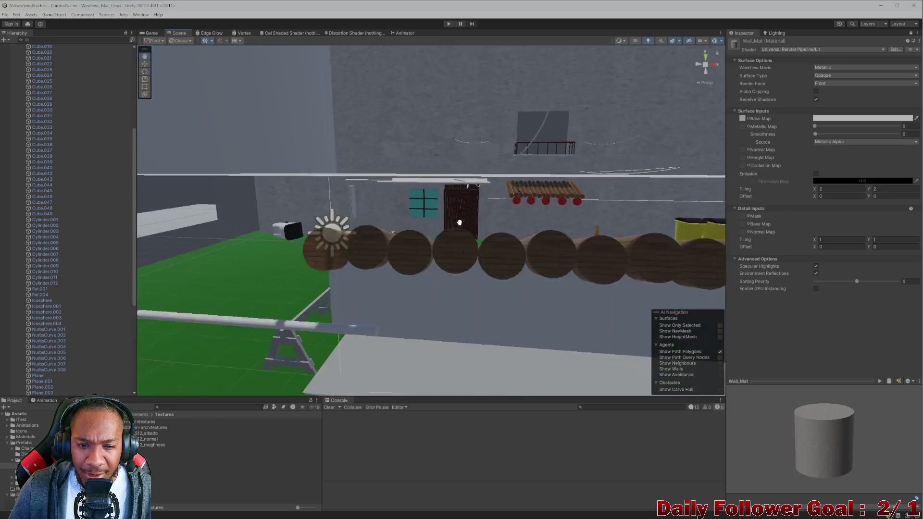
pyautogui.scroll(3, 459, 222)
pyautogui.scroll(-5, 560, 211)
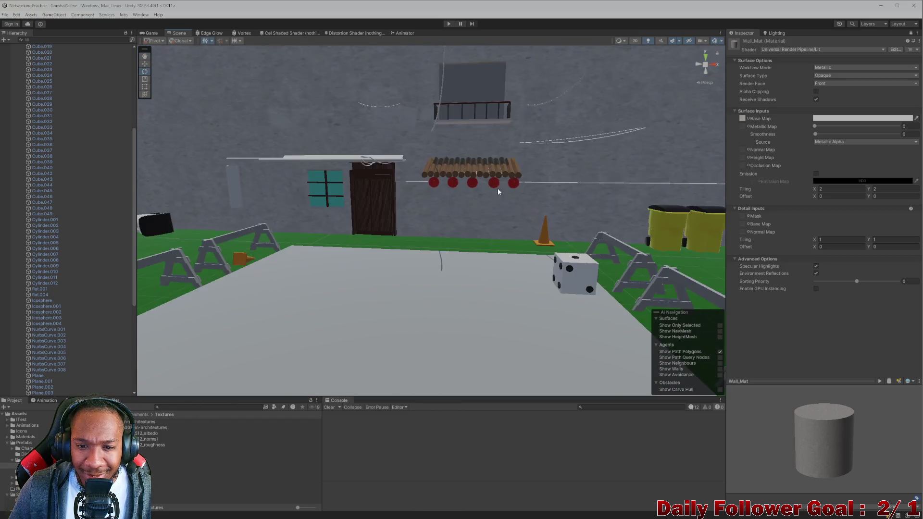
pyautogui.scroll(-3, 498, 202)
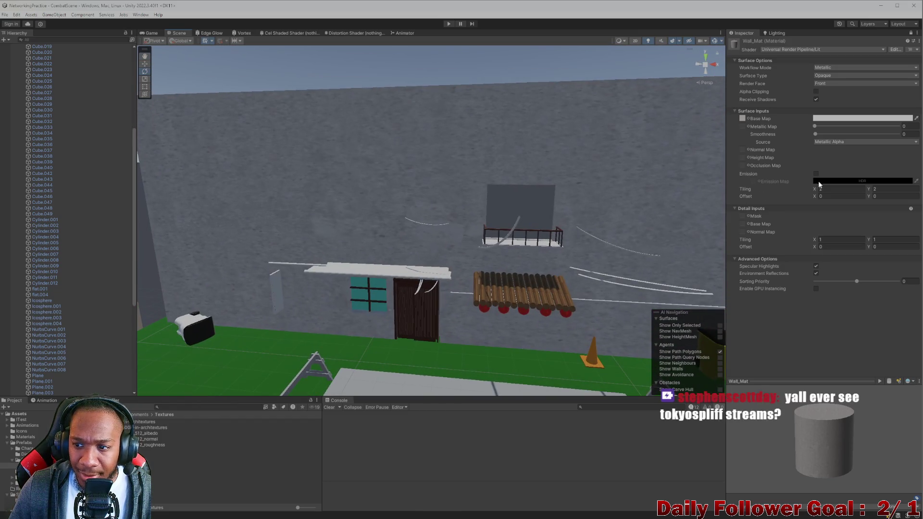
# Raise the main horizontal tiling to 5 and open the Base Map colour picker.
pyautogui.moveTo(814, 189); pyautogui.dragTo(822, 192)
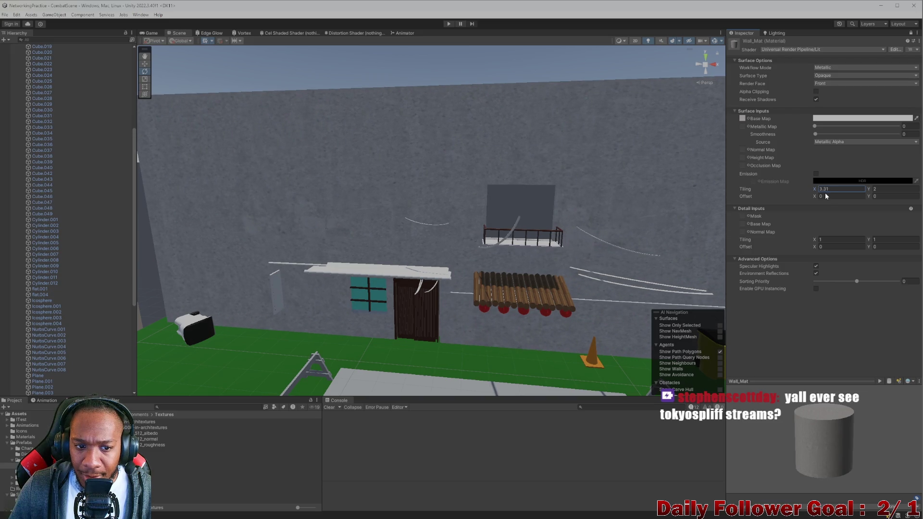
pyautogui.moveTo(824, 192); pyautogui.dragTo(836, 192)
pyautogui.scroll(5, 583, 252)
pyautogui.scroll(-2, 585, 256)
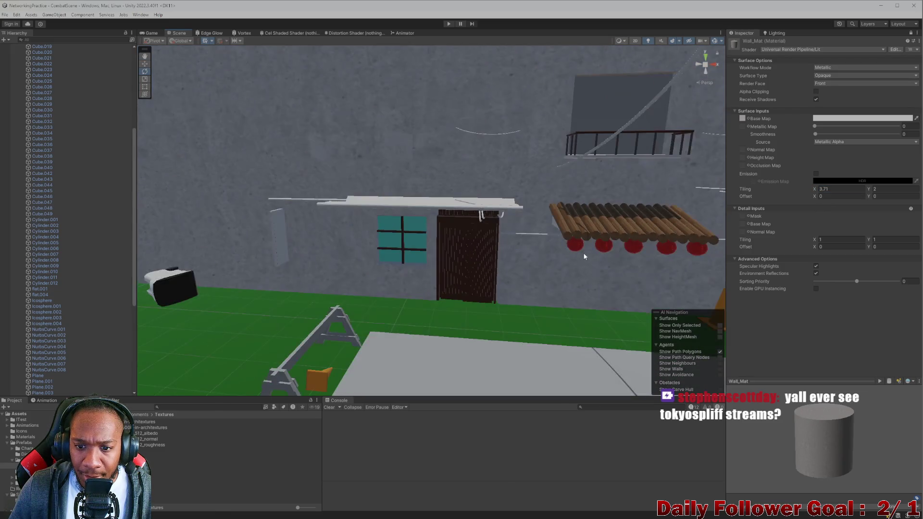
pyautogui.scroll(4, 585, 256)
pyautogui.click(833, 189)
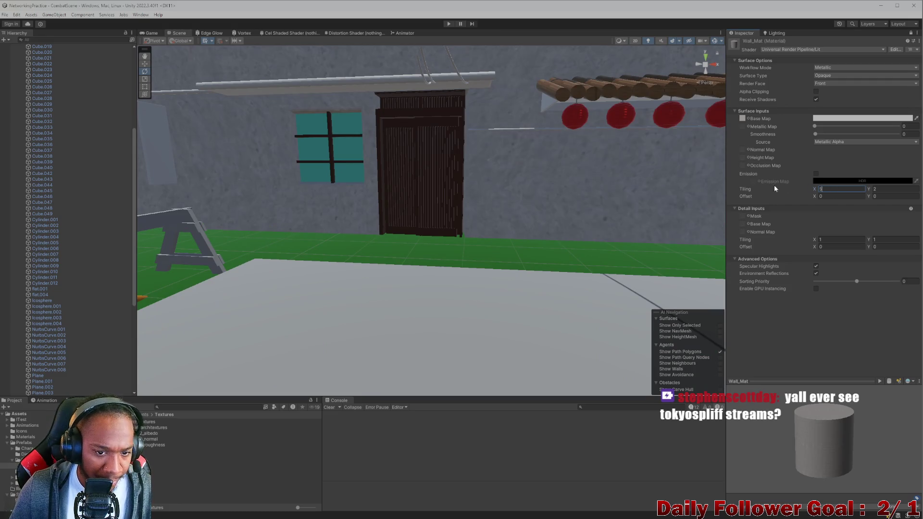
pyautogui.scroll(-5, 543, 191)
pyautogui.scroll(6, 520, 208)
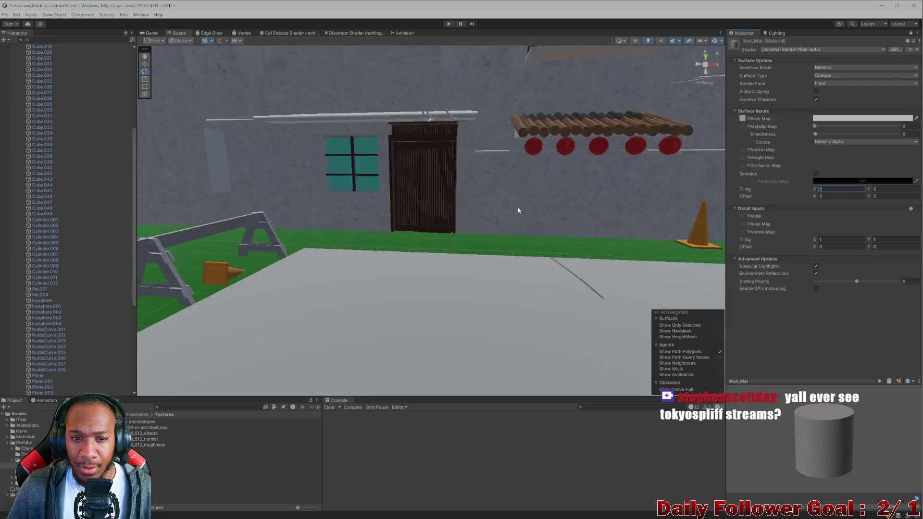
pyautogui.moveTo(540, 219)
pyautogui.mouseDown()
pyautogui.moveTo(510, 248)
pyautogui.moveTo(529, 191)
pyautogui.moveTo(509, 204)
pyautogui.moveTo(485, 252)
pyautogui.mouseUp()
pyautogui.click(856, 118)
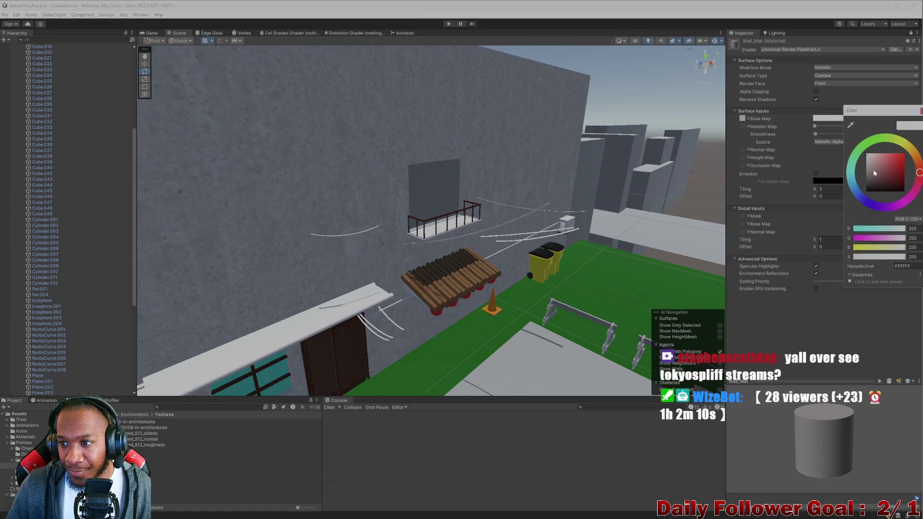
# Set Wall_Mat's base colour to A29292 and its vertical tiling to 3.
pyautogui.click(870, 168)
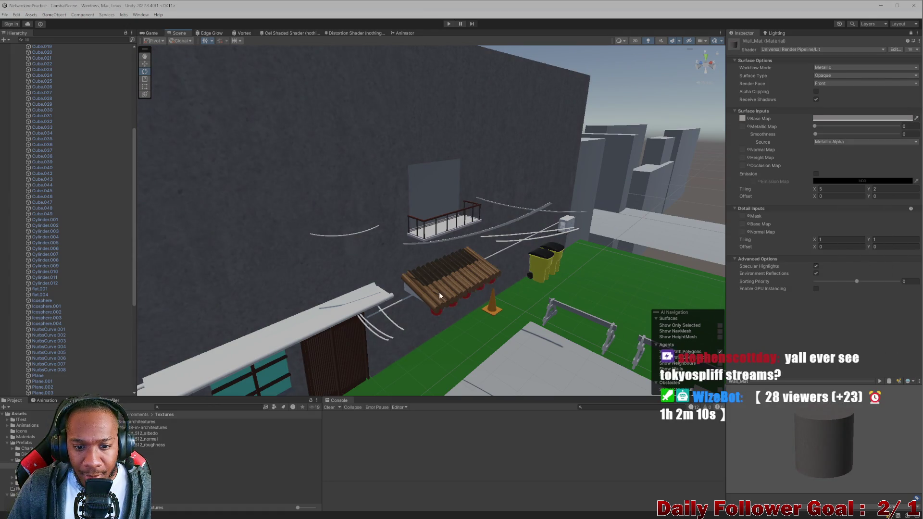
pyautogui.moveTo(500, 159)
pyautogui.mouseDown()
pyautogui.moveTo(490, 130)
pyautogui.moveTo(476, 146)
pyautogui.moveTo(442, 148)
pyautogui.moveTo(481, 168)
pyautogui.moveTo(805, 216)
pyautogui.mouseUp()
pyautogui.click(894, 189)
pyautogui.write('2.8')
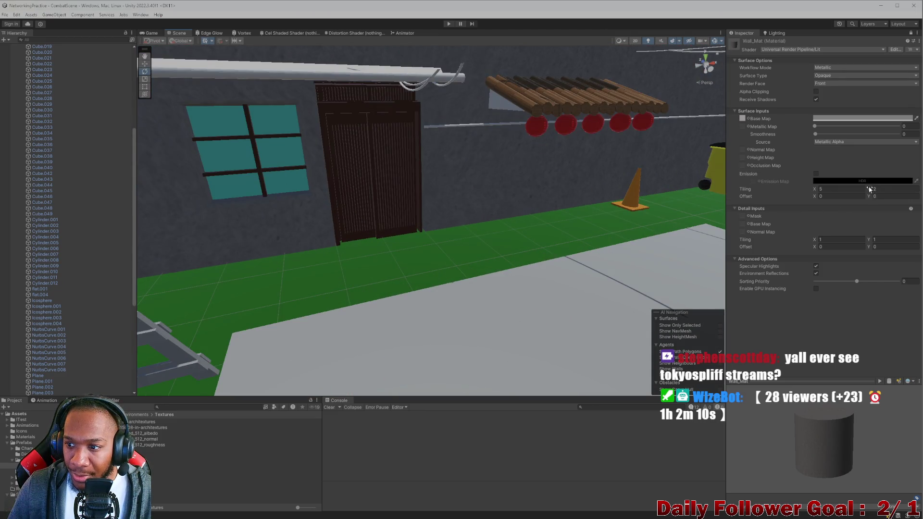
pyautogui.scroll(-3, 543, 177)
pyautogui.moveTo(543, 179); pyautogui.dragTo(429, 209)
pyautogui.scroll(6, 497, 211)
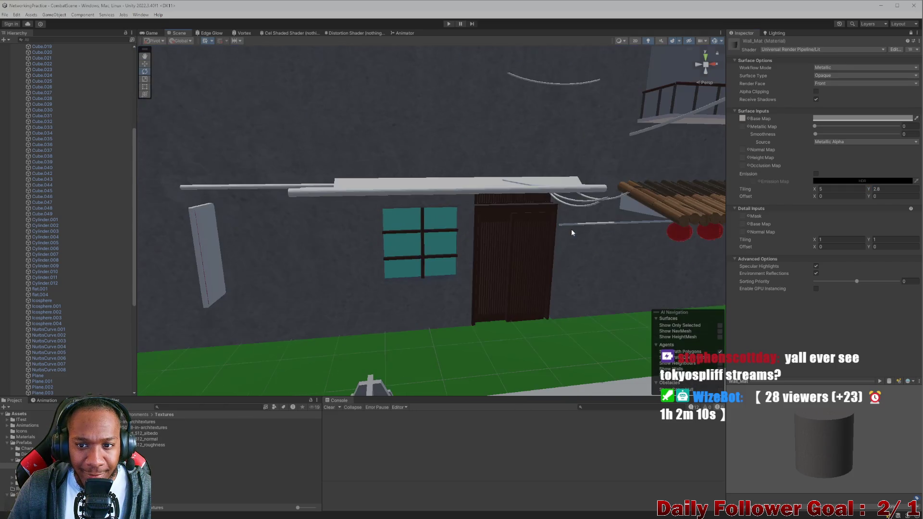
pyautogui.scroll(-5, 565, 206)
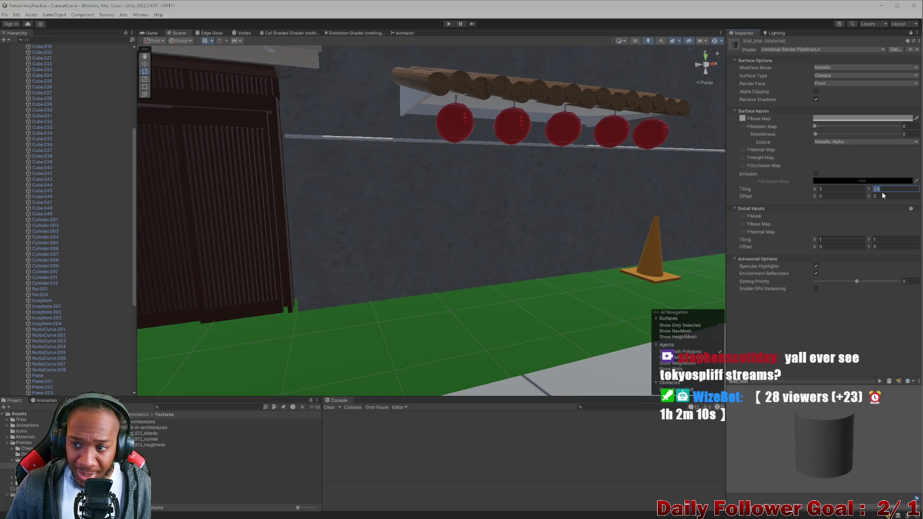
pyautogui.write('3')
pyautogui.press('Return')
# Check the wall near the awning and courtyard barriers, then open the Lobby scene.
pyautogui.scroll(-10, 647, 249)
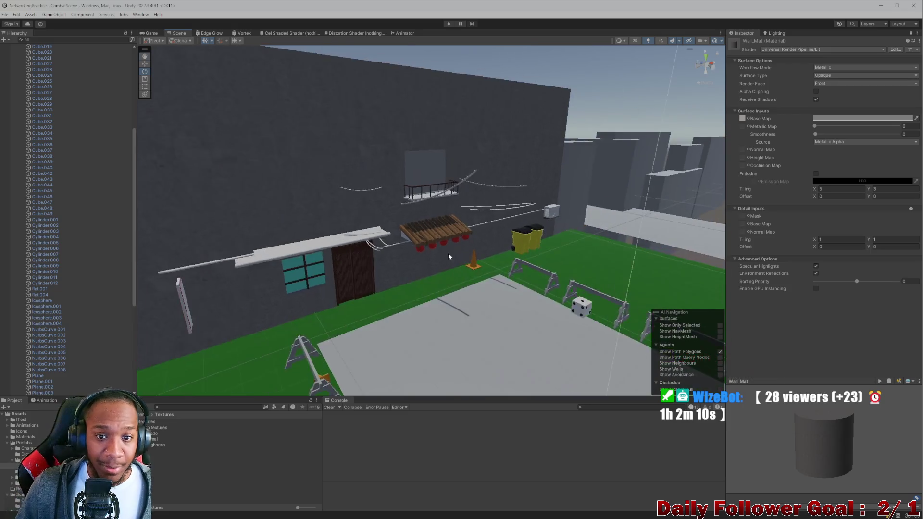
pyautogui.scroll(-5, 422, 267)
pyautogui.moveTo(352, 264)
pyautogui.mouseDown()
pyautogui.moveTo(370, 264)
pyautogui.moveTo(434, 317)
pyautogui.mouseUp()
pyautogui.scroll(-5, 434, 317)
pyautogui.scroll(5, 478, 315)
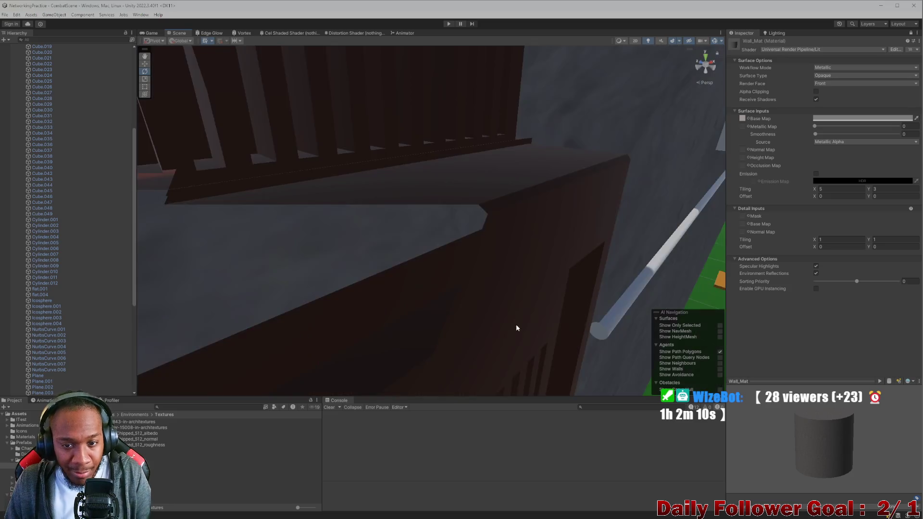
pyautogui.scroll(-5, 517, 327)
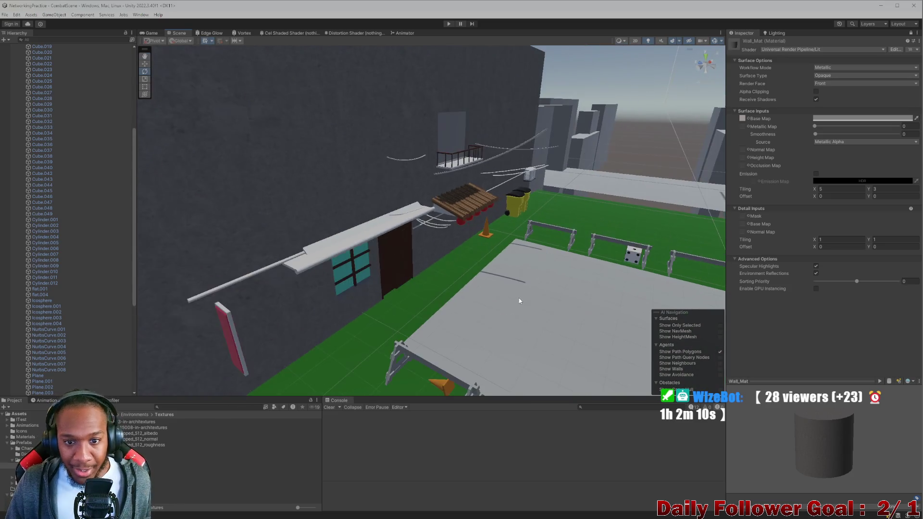
pyautogui.moveTo(519, 301)
pyautogui.mouseDown()
pyautogui.moveTo(498, 276)
pyautogui.moveTo(310, 149)
pyautogui.mouseUp()
pyautogui.write('lobby')
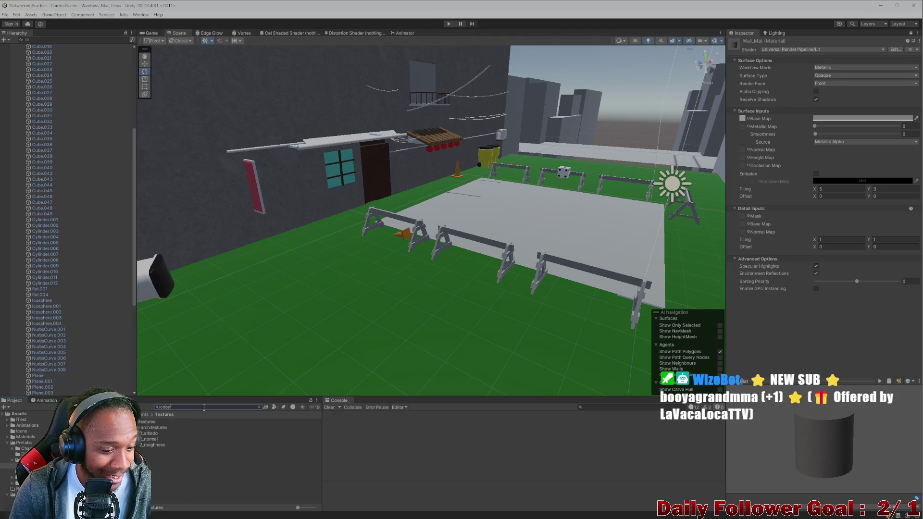
pyautogui.doubleClick(168, 426)
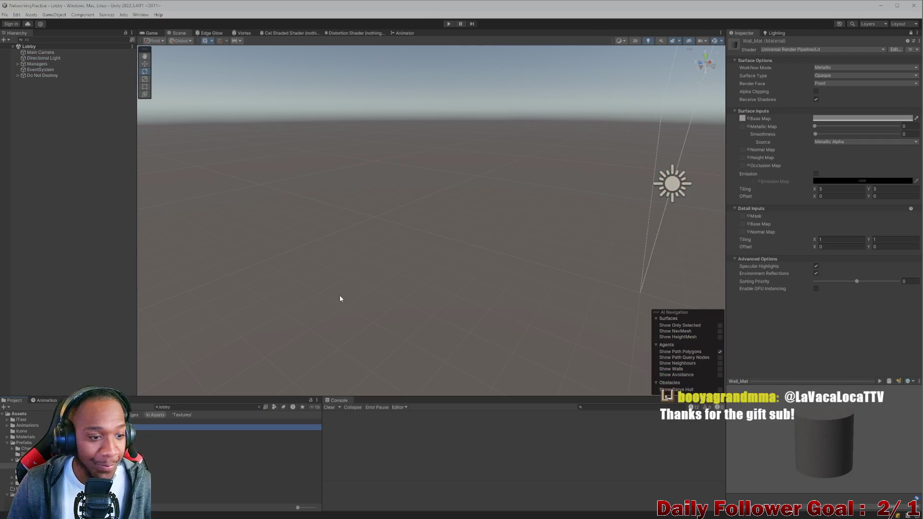
# Shrink the Unity editor to sit beside the NetworkingPractice build and start Play mode.
pyautogui.moveTo(238, 16)
pyautogui.mouseDown()
pyautogui.moveTo(247, 48)
pyautogui.moveTo(259, 16)
pyautogui.moveTo(243, 20)
pyautogui.mouseUp()
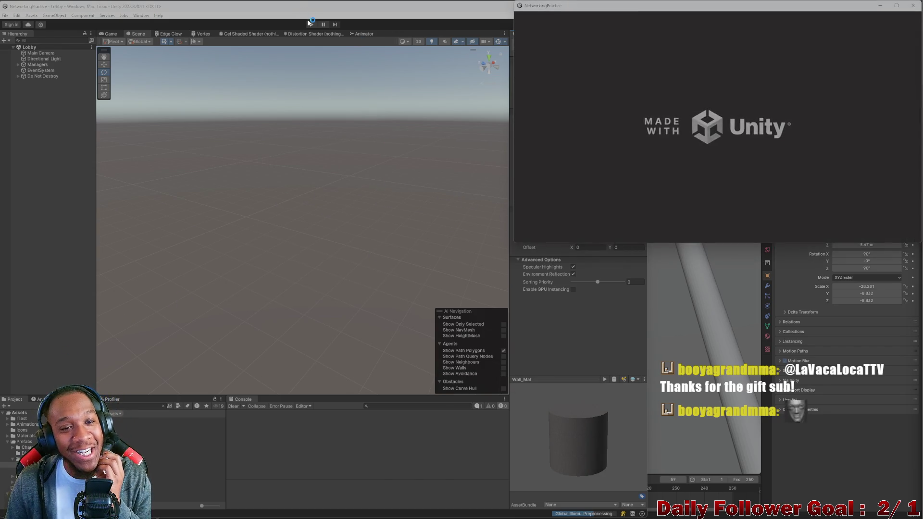
pyautogui.click(310, 24)
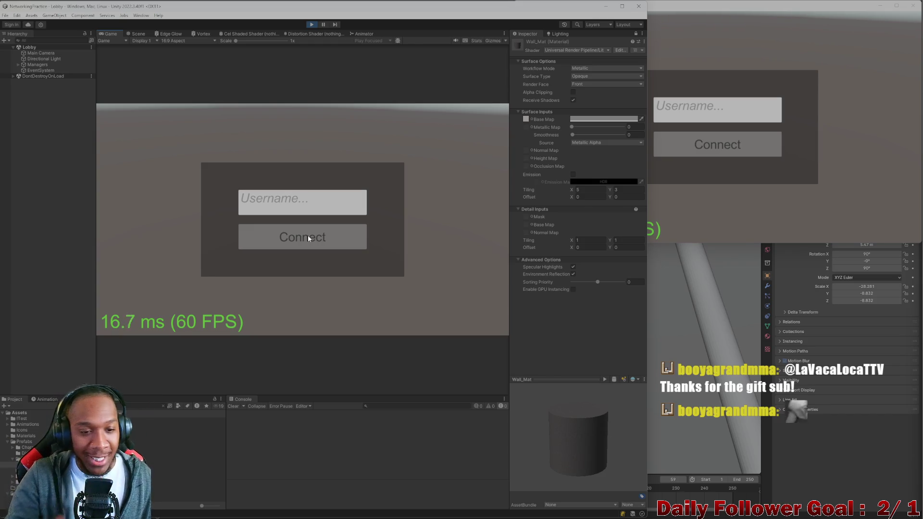
# Enter a username and connect to the lobby in both the editor and build clients.
pyautogui.click(289, 214)
pyautogui.write('aa')
pyautogui.click(296, 239)
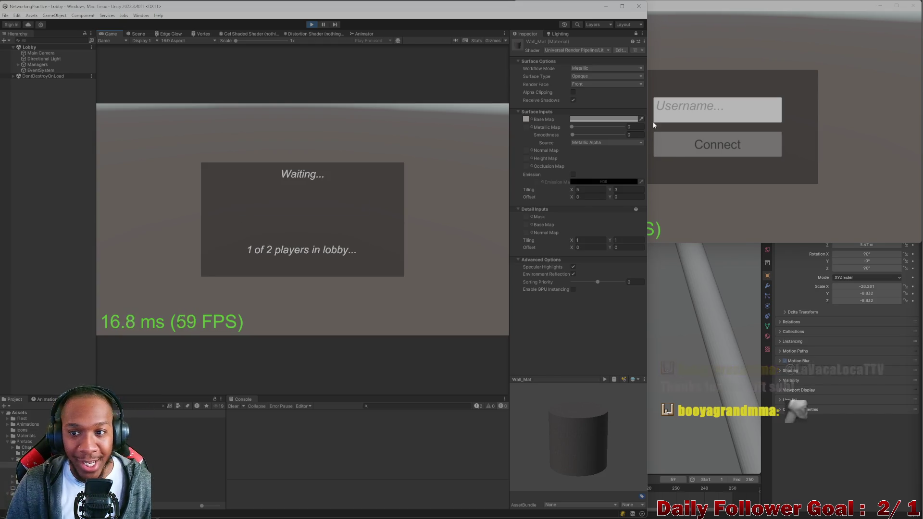
pyautogui.click(678, 109)
pyautogui.write('bb')
pyautogui.click(687, 144)
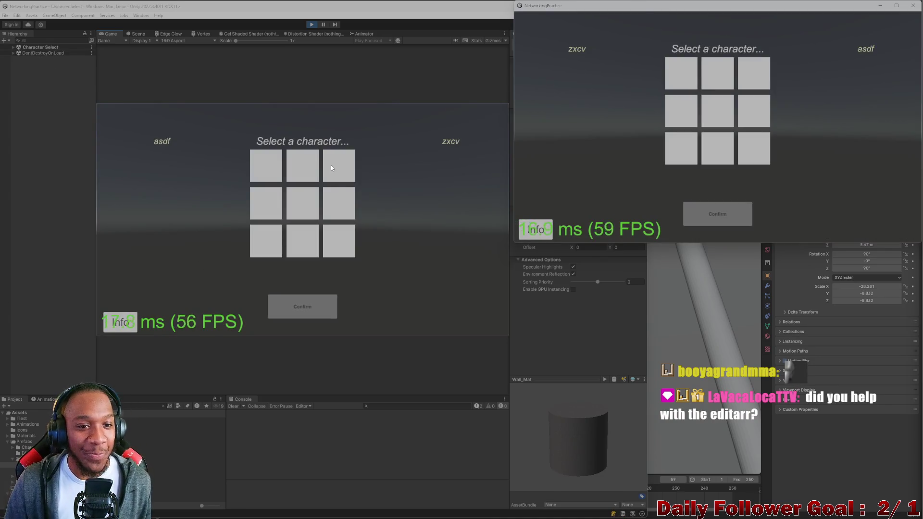
# Lock in The Brawn for the editor client and The Speedster for the build client.
pyautogui.click(302, 166)
pyautogui.click(295, 304)
pyautogui.click(673, 74)
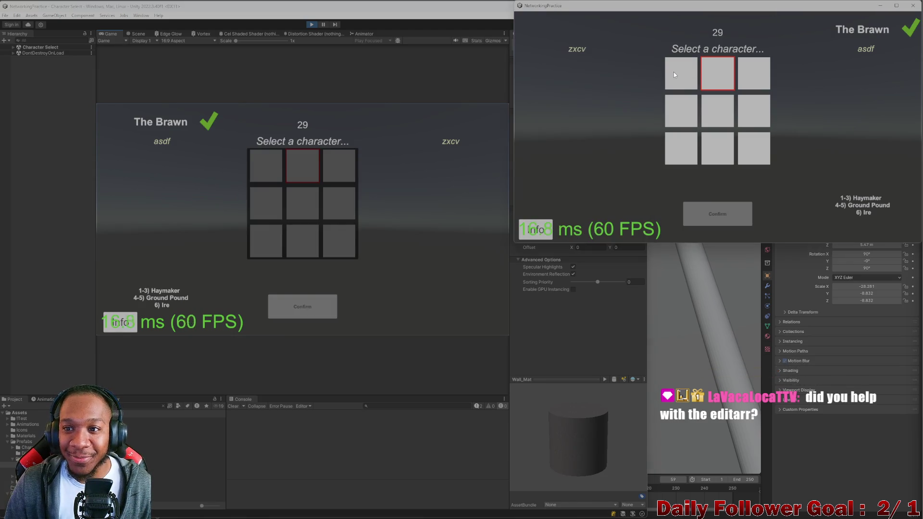
pyautogui.click(717, 214)
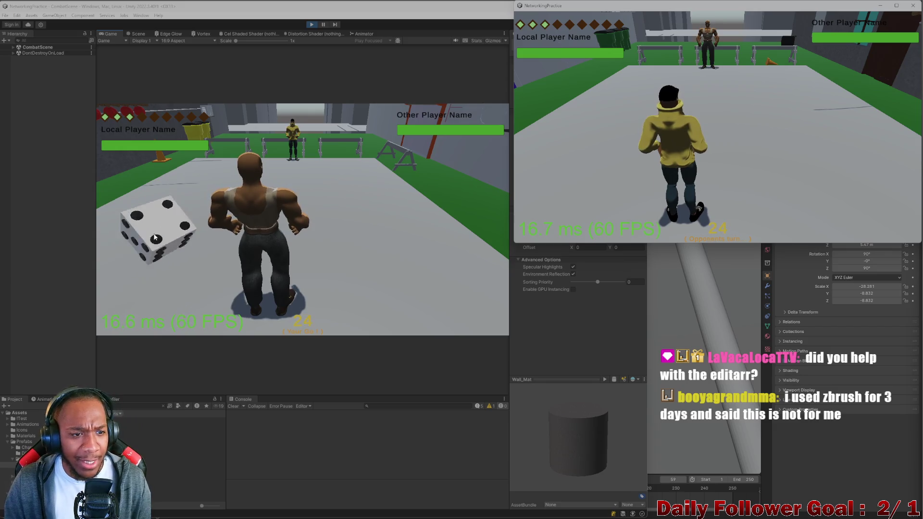
# In the editor client, move The Brawn to a new tile and end the turn.
pyautogui.click(335, 218)
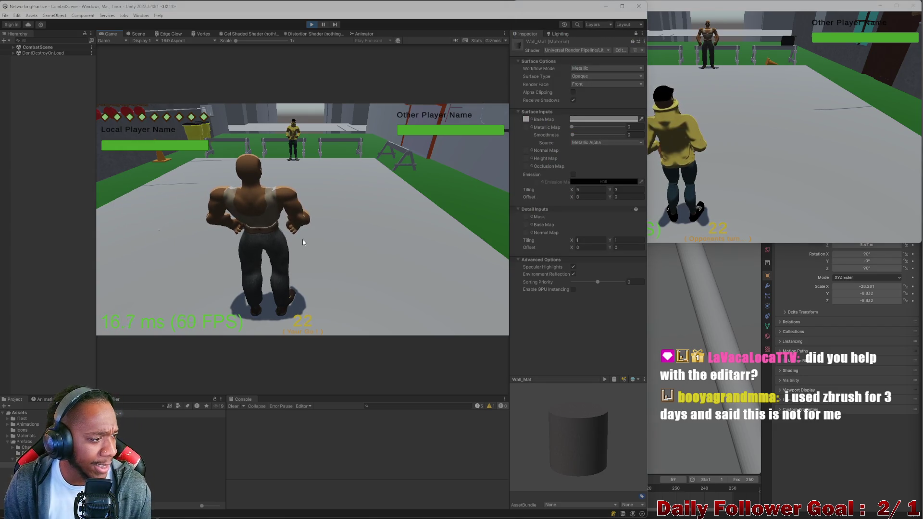
pyautogui.click(154, 264)
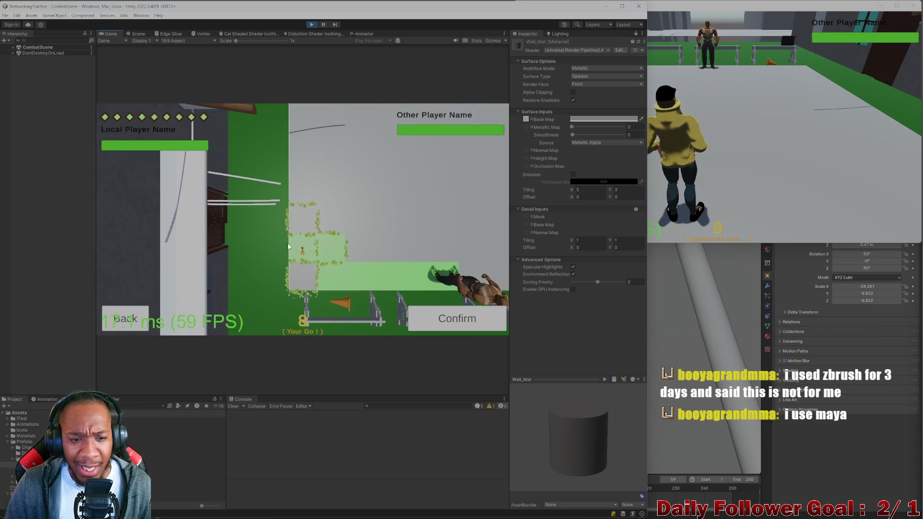
pyautogui.click(457, 323)
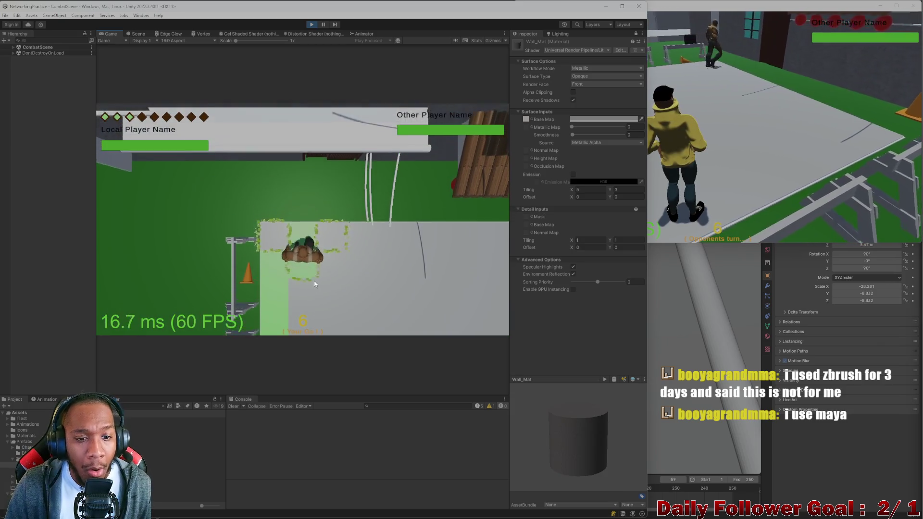
pyautogui.click(308, 269)
pyautogui.click(164, 319)
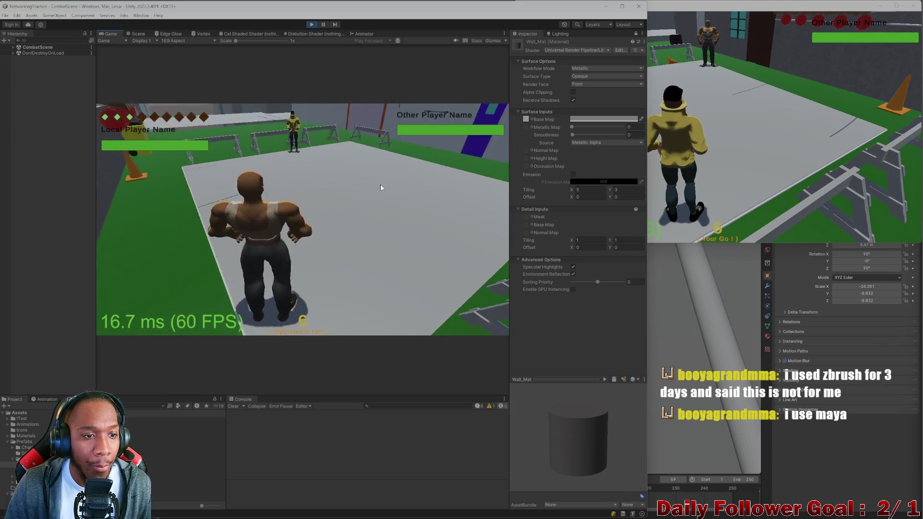
# In the build client, move The Speedster twice and pass the turn back.
pyautogui.click(556, 154)
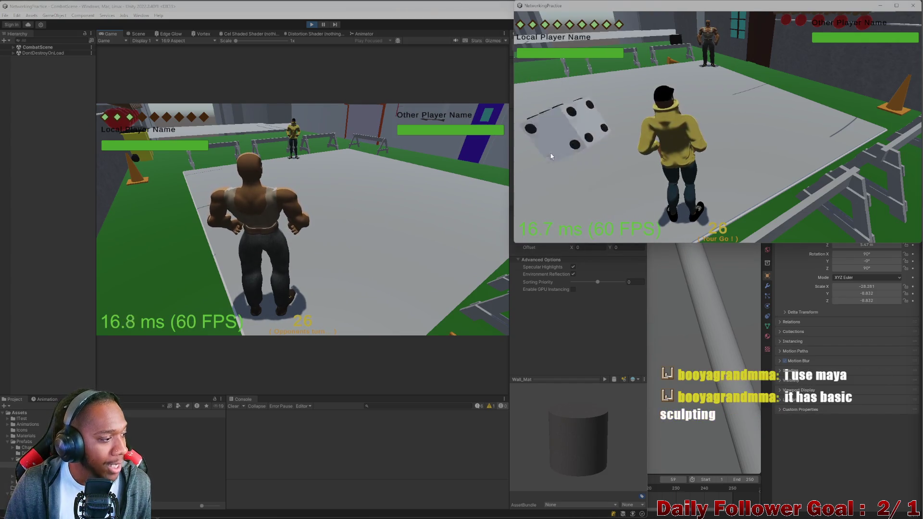
pyautogui.click(551, 175)
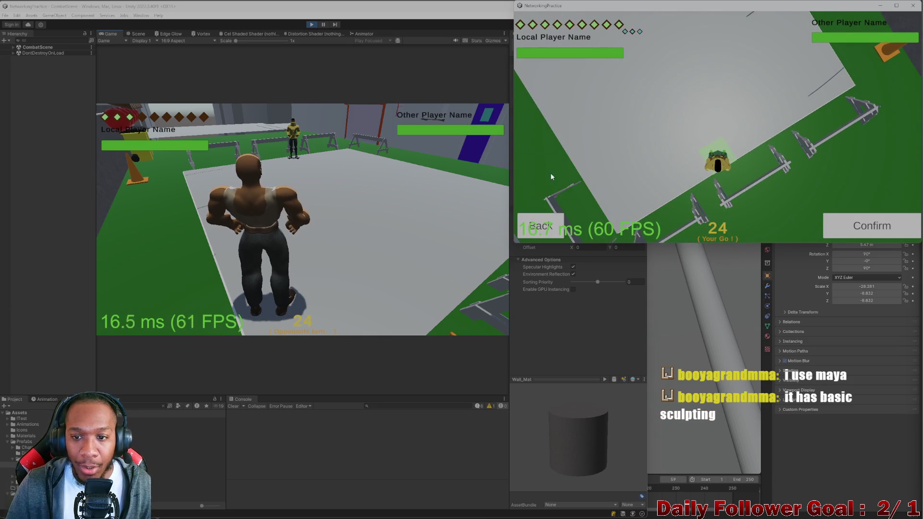
pyautogui.click(778, 112)
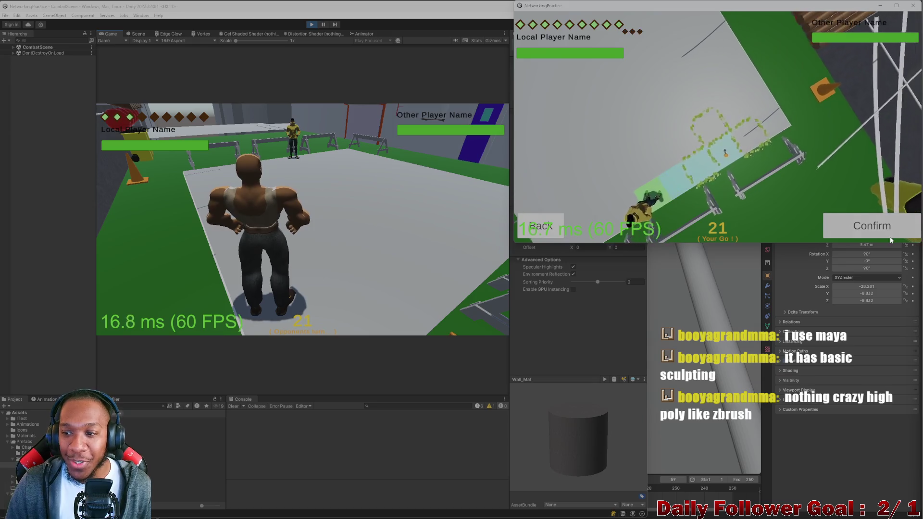
pyautogui.click(889, 236)
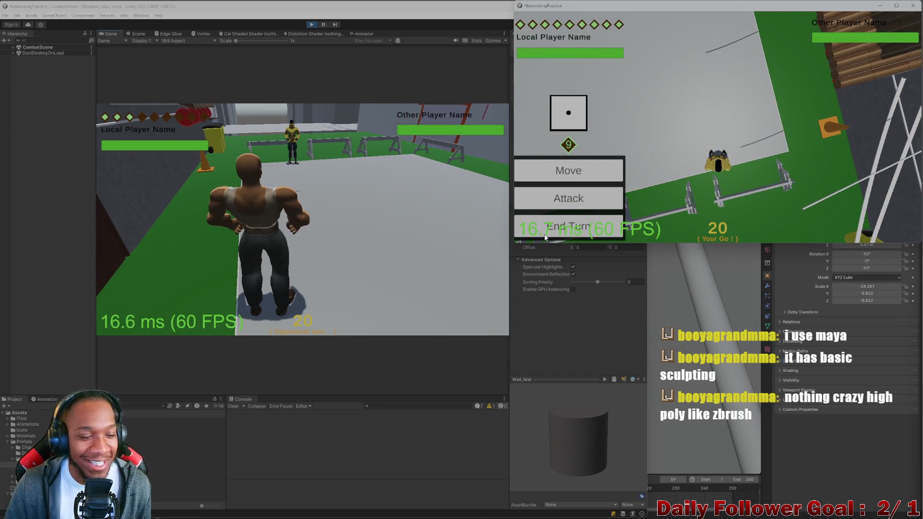
pyautogui.click(517, 178)
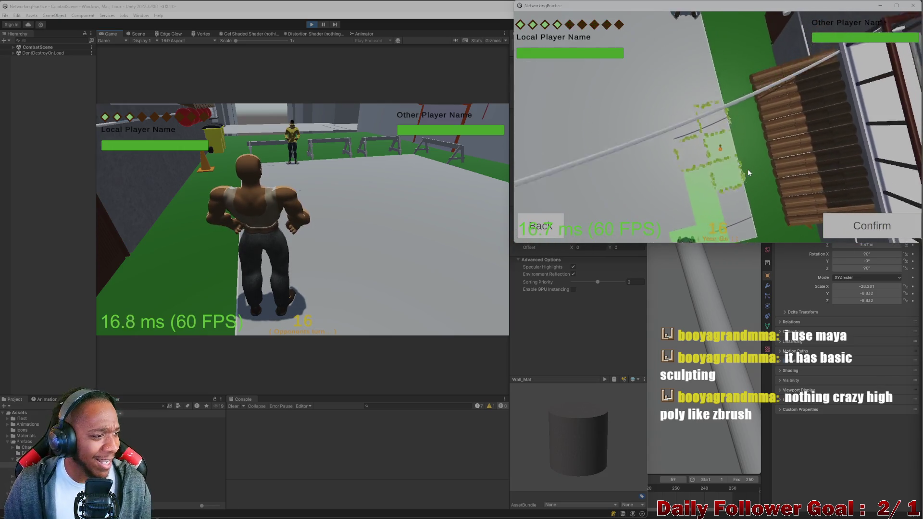
pyautogui.click(851, 230)
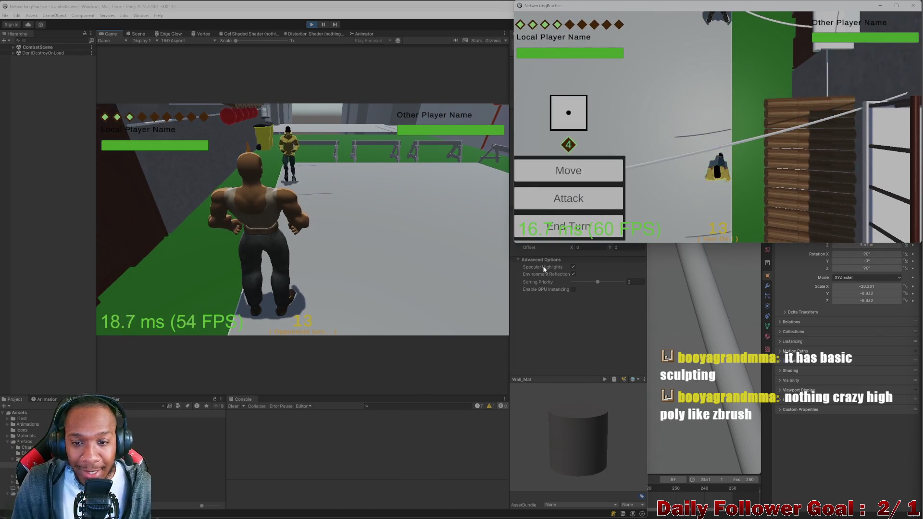
pyautogui.click(571, 227)
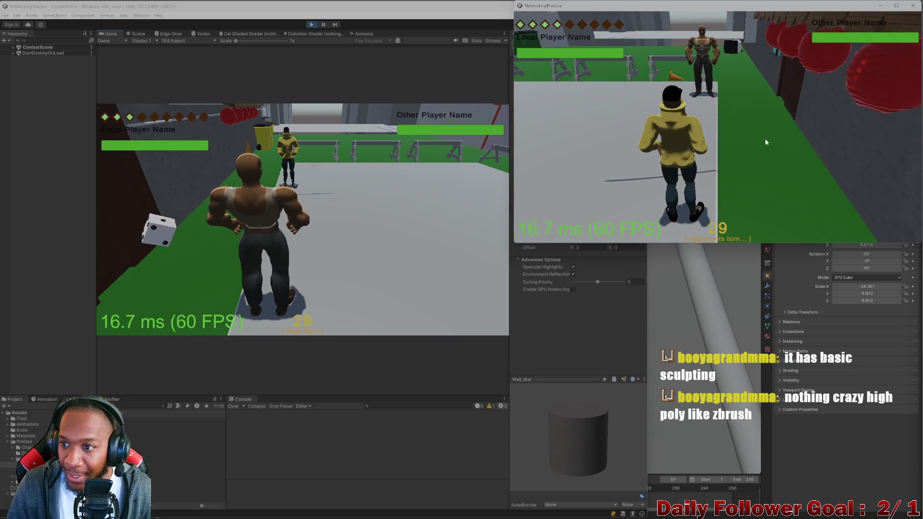
# Make another Brawn move in the editor client and hand the turn over.
pyautogui.click(142, 234)
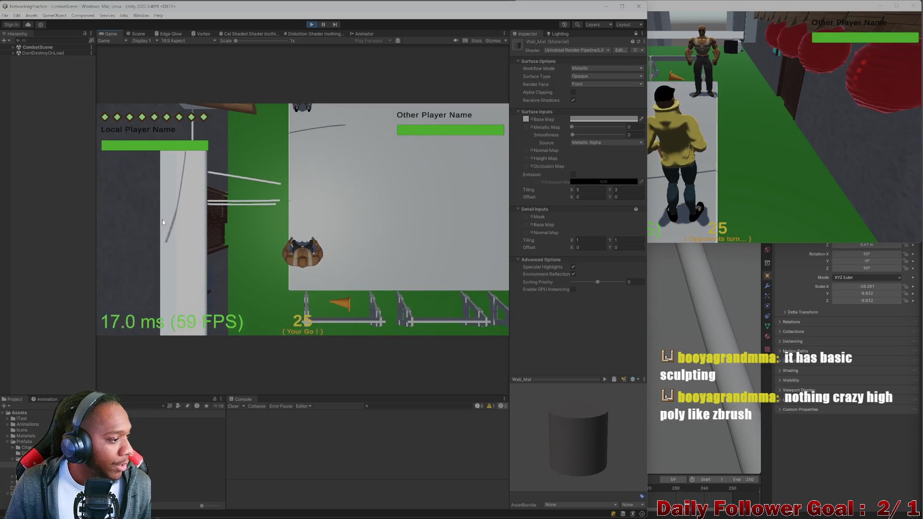
pyautogui.click(152, 269)
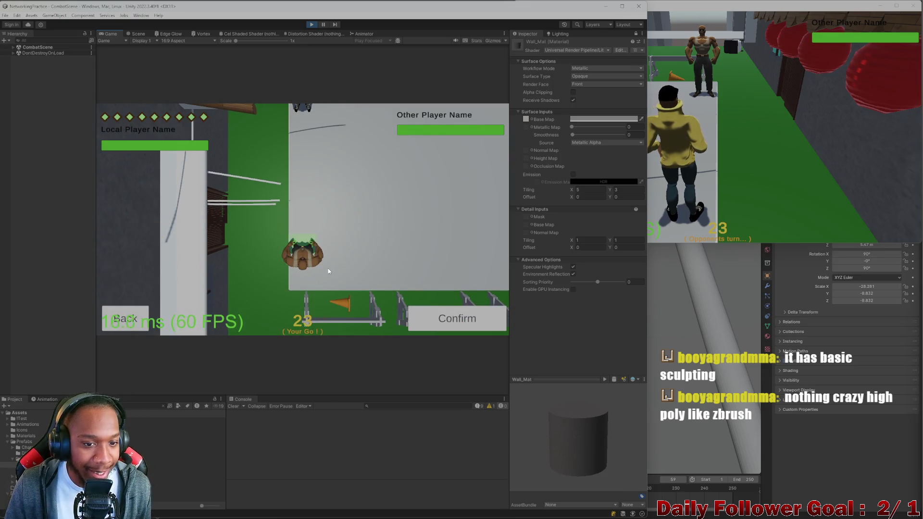
pyautogui.click(432, 311)
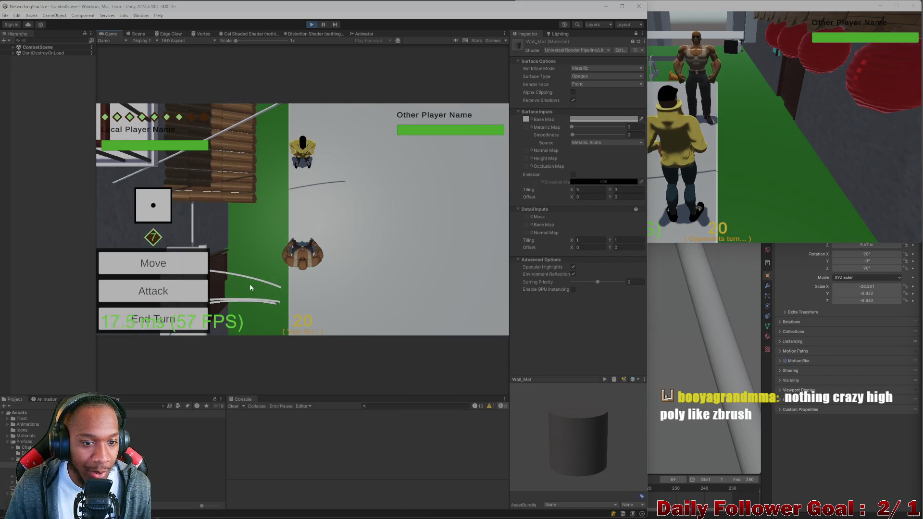
pyautogui.click(134, 320)
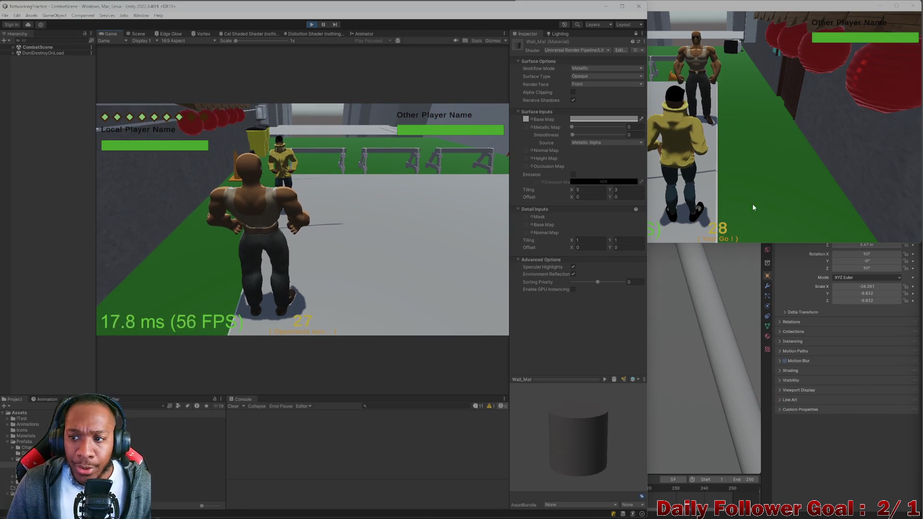
# Switch the editor to the Scene view and orbit around the live arena.
pyautogui.click(766, 187)
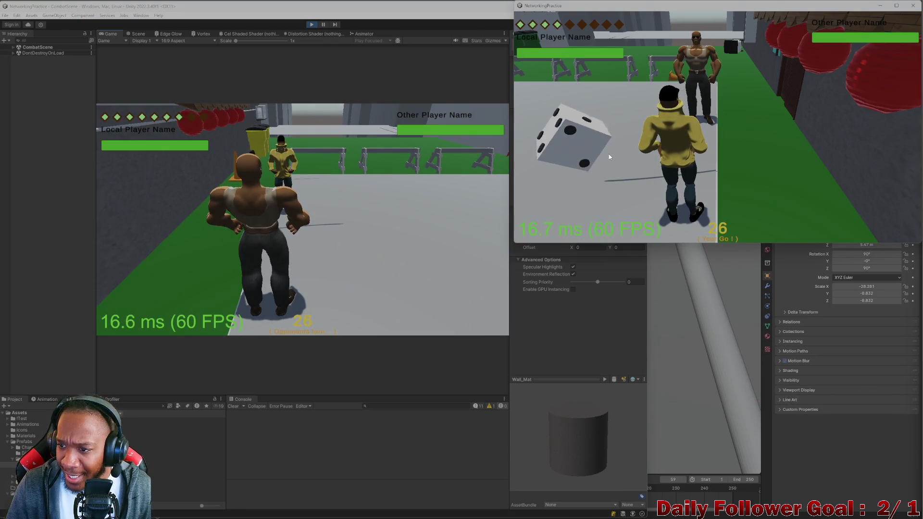
pyautogui.click(453, 182)
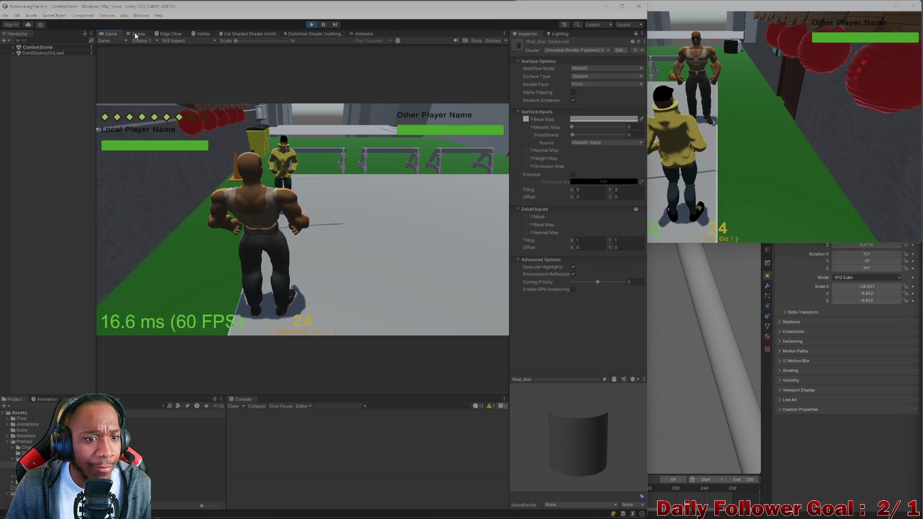
pyautogui.hotkey('ctrl', '1')
pyautogui.moveTo(264, 198)
pyautogui.mouseDown()
pyautogui.moveTo(218, 169)
pyautogui.moveTo(342, 235)
pyautogui.moveTo(329, 208)
pyautogui.moveTo(288, 172)
pyautogui.moveTo(279, 225)
pyautogui.moveTo(221, 248)
pyautogui.mouseUp()
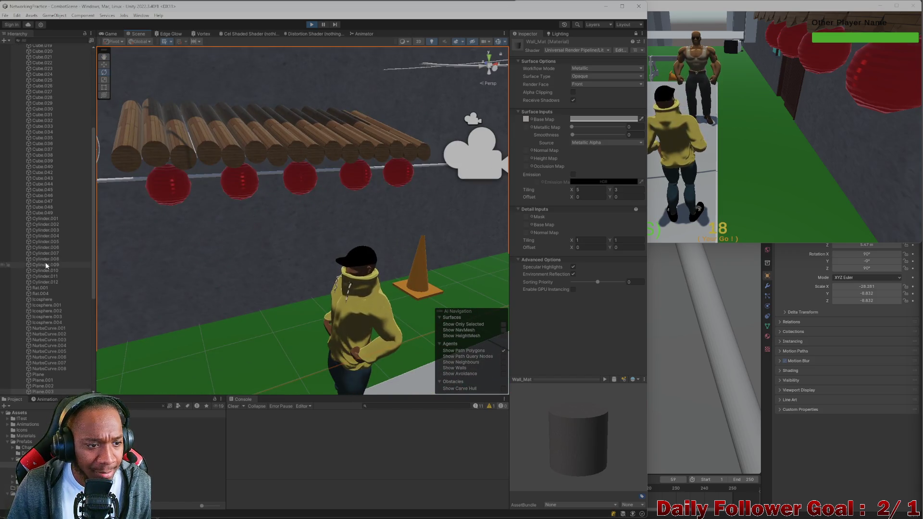
# Select Wall_Mat in the Project panel, set its tiling to 8 × 3, and check the walls in-game.
pyautogui.scroll(8, 53, 264)
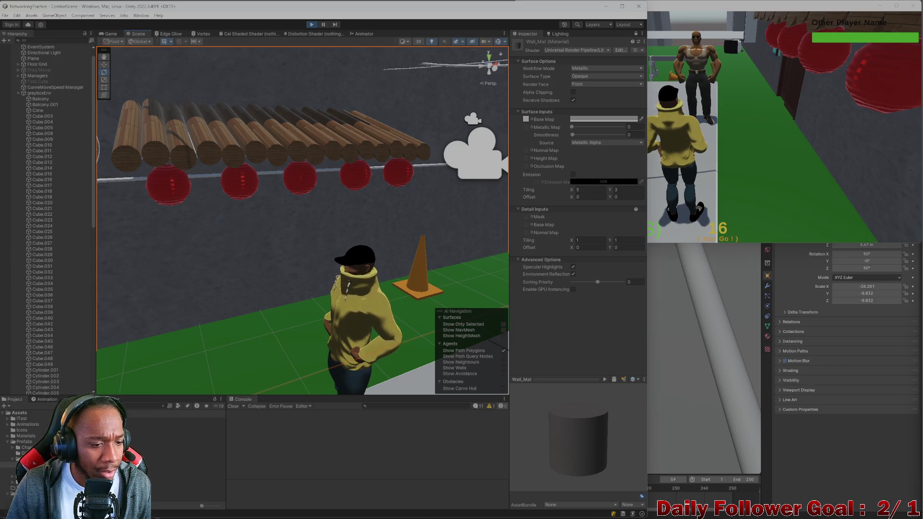
pyautogui.scroll(3, 24, 440)
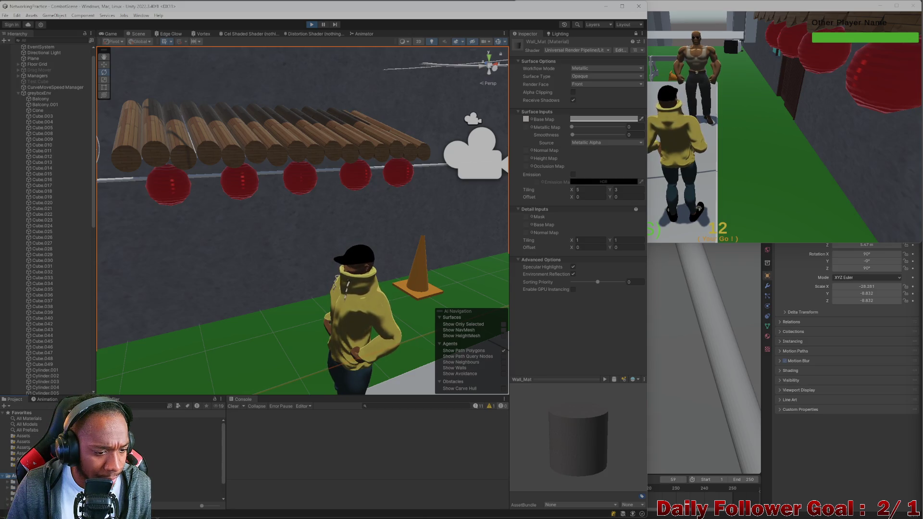
pyautogui.scroll(-1, 22, 437)
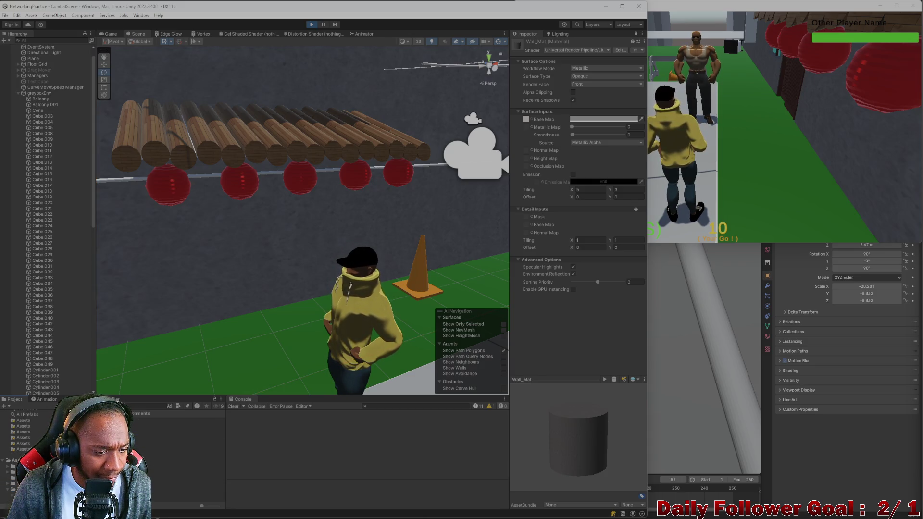
pyautogui.click(178, 432)
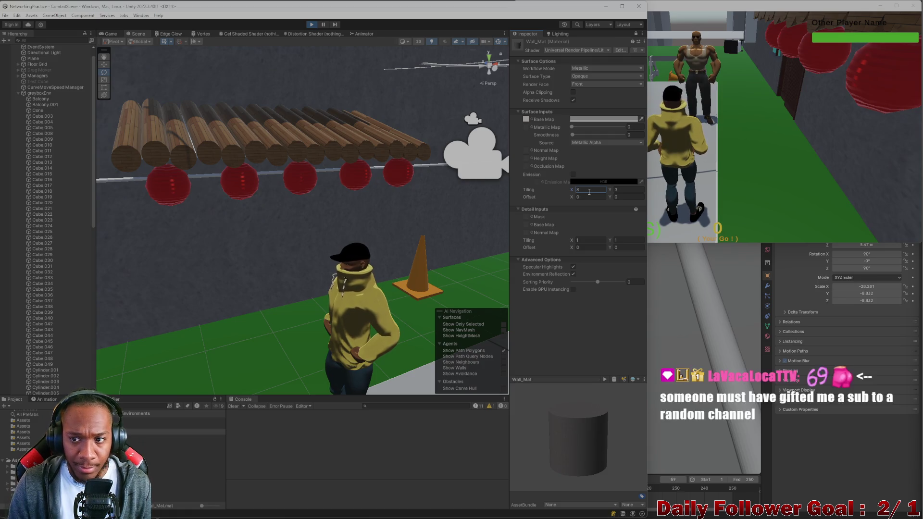
pyautogui.click(109, 33)
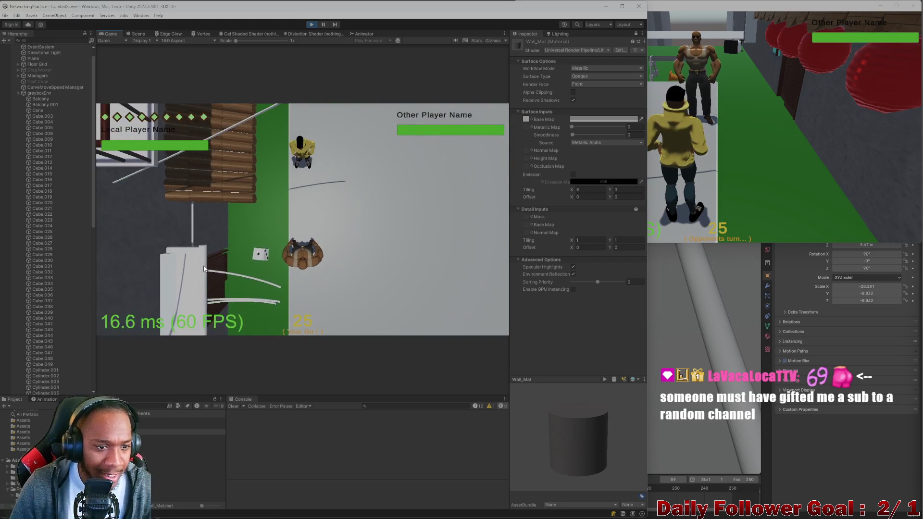
# Play one more round: move The Brawn and end the turn, then move The Speedster.
pyautogui.click(151, 264)
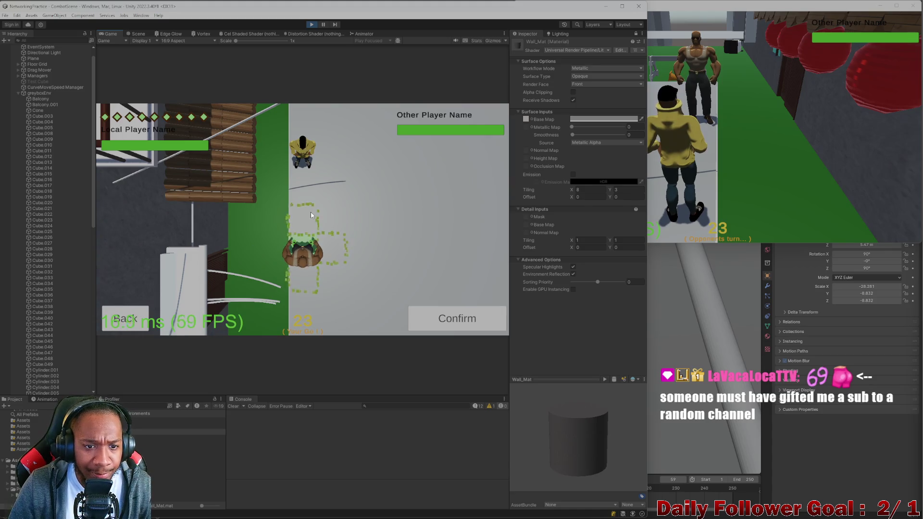
pyautogui.click(311, 215)
pyautogui.click(457, 319)
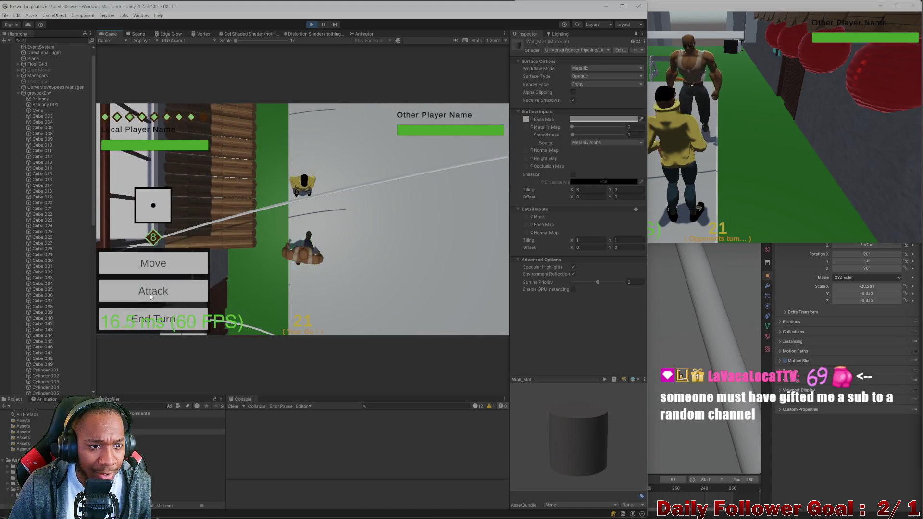
pyautogui.click(135, 322)
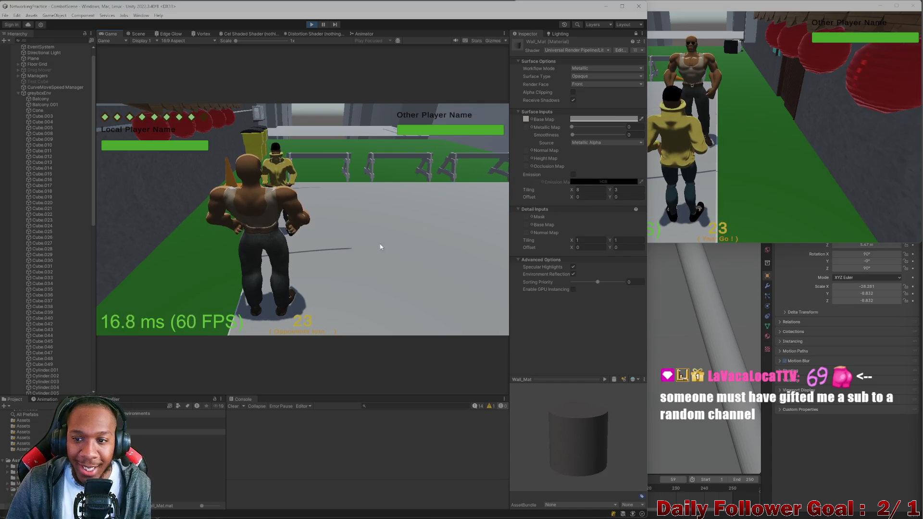
pyautogui.click(698, 202)
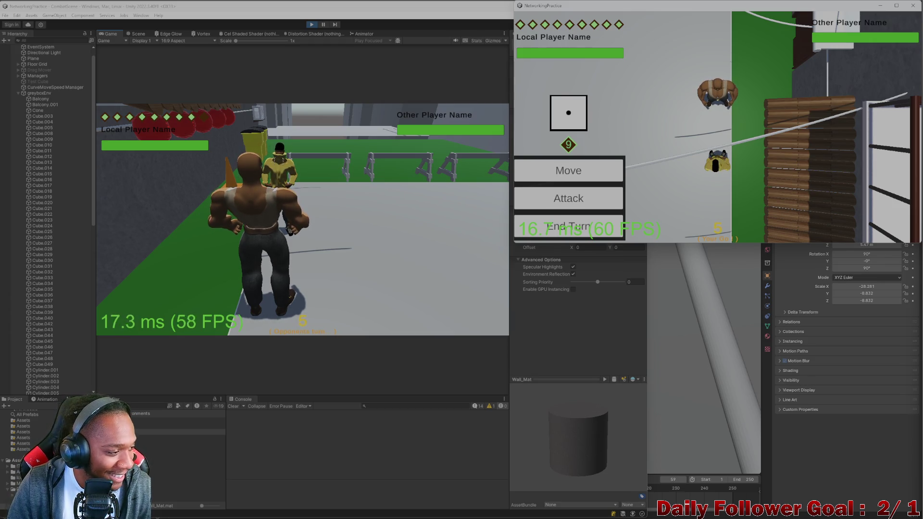
pyautogui.click(595, 174)
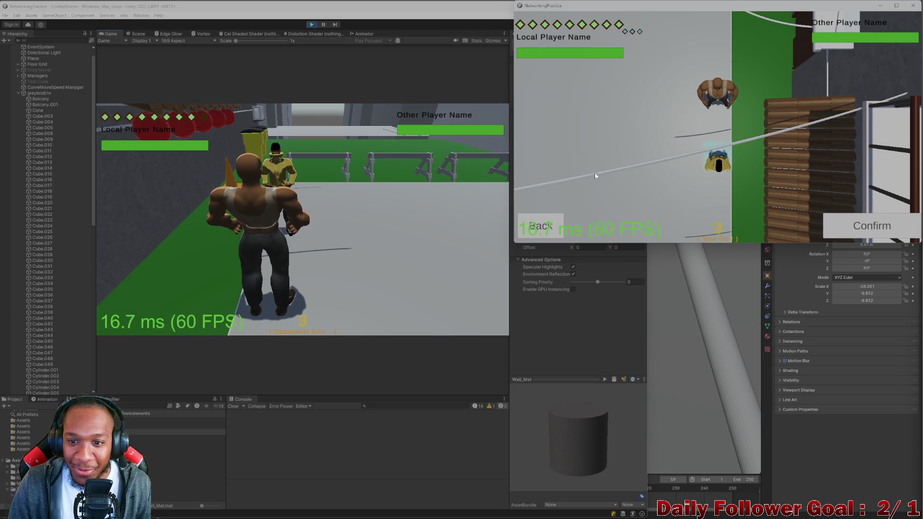
pyautogui.click(865, 219)
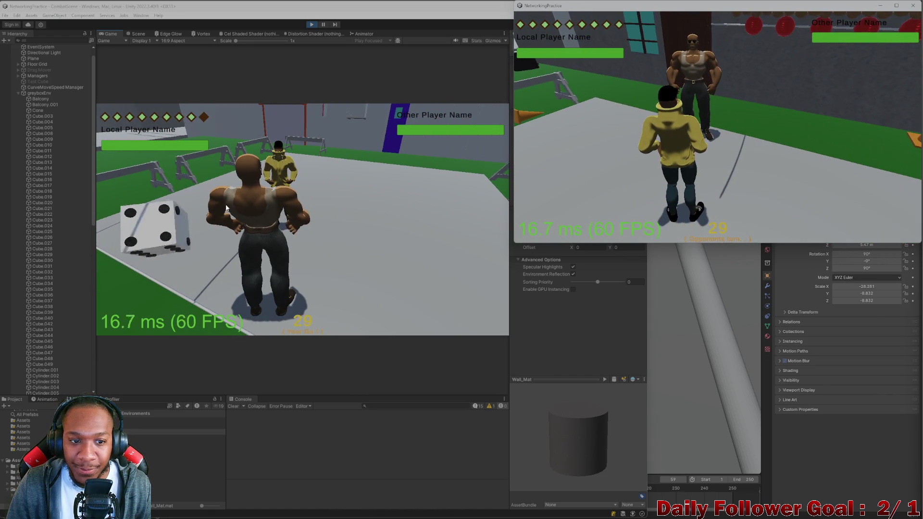
# Close the standalone NetworkingPractice client and stop Play mode in the editor.
pyautogui.click(162, 237)
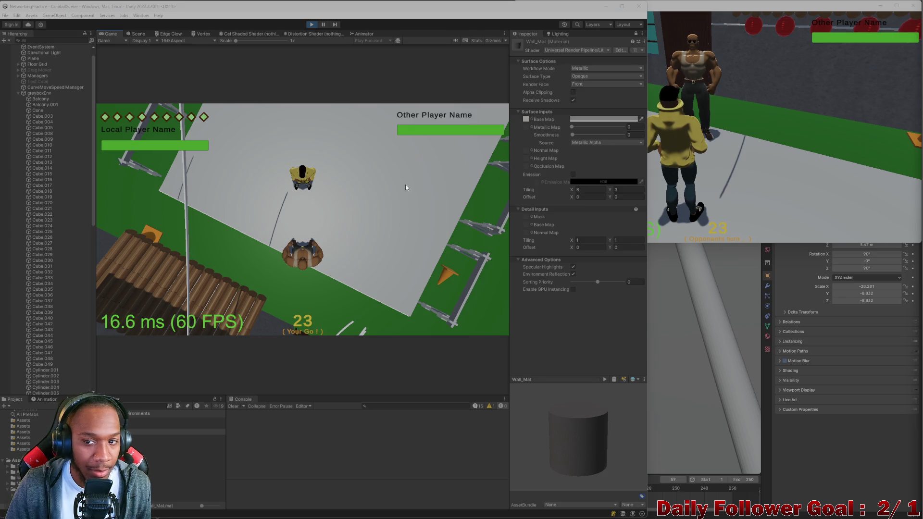
pyautogui.hotkey('alt', 'Tab')
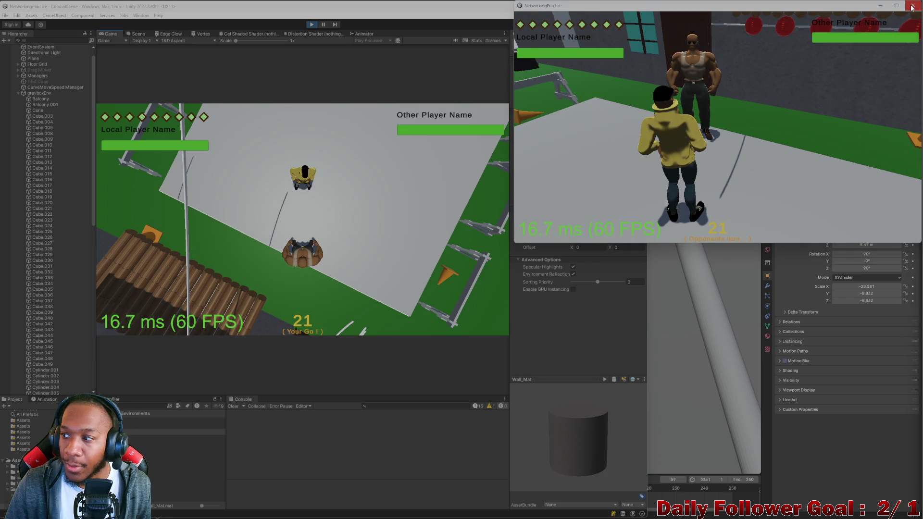
pyautogui.click(910, 7)
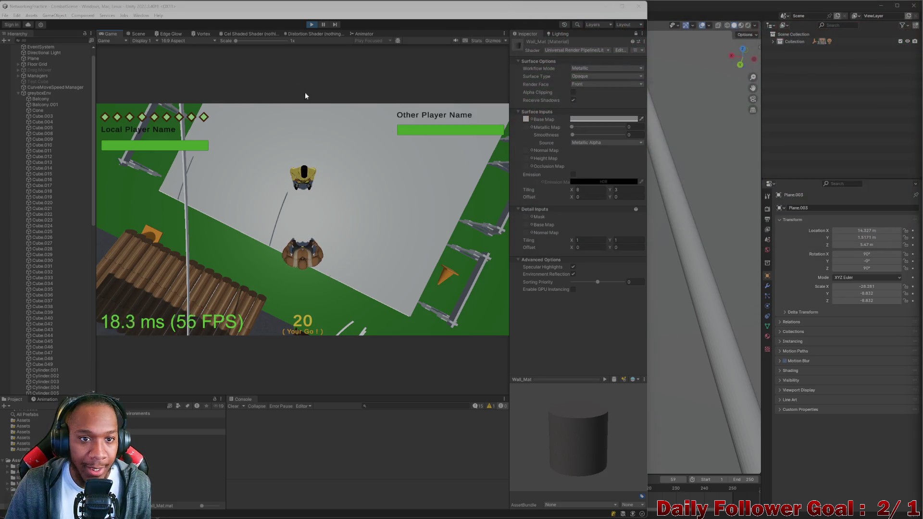
pyautogui.click(312, 25)
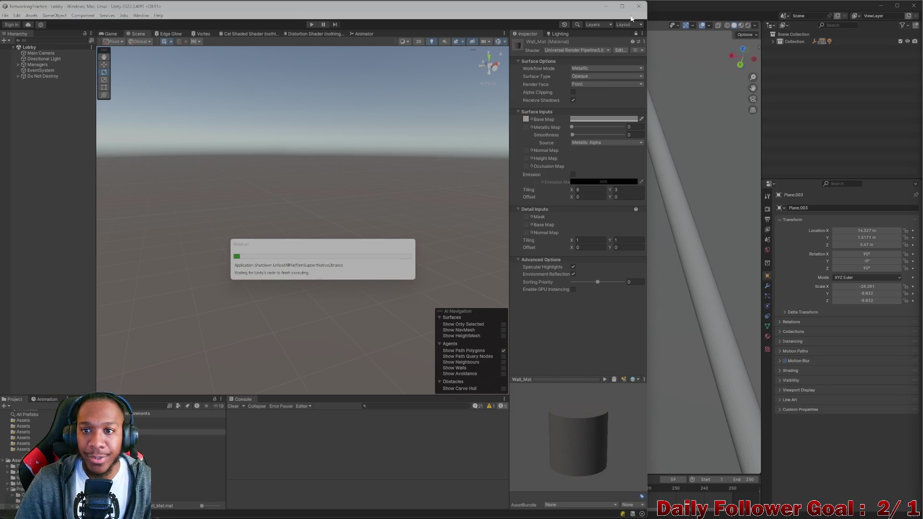
# In Blender, select the arena floor plane and save Env.blend.
pyautogui.hotkey('alt', 'Tab')
pyautogui.click(330, 260)
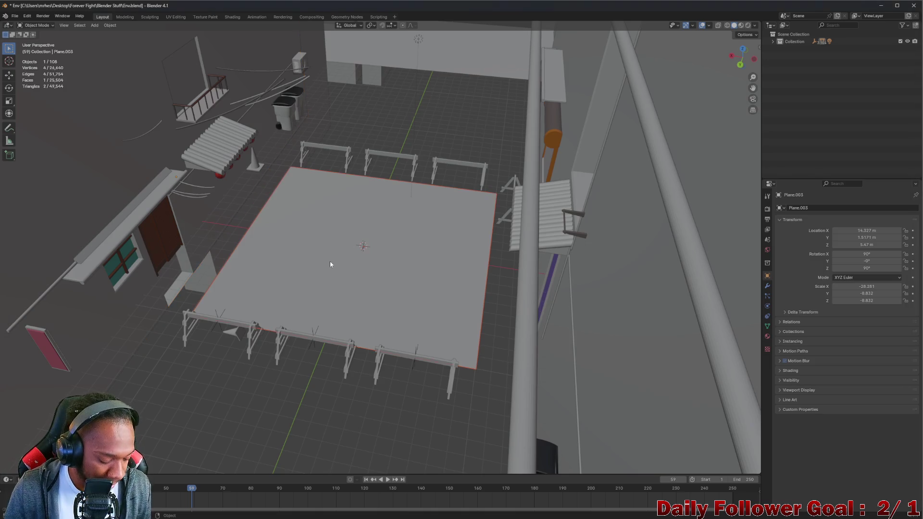
pyautogui.hotkey('ctrl', 's')
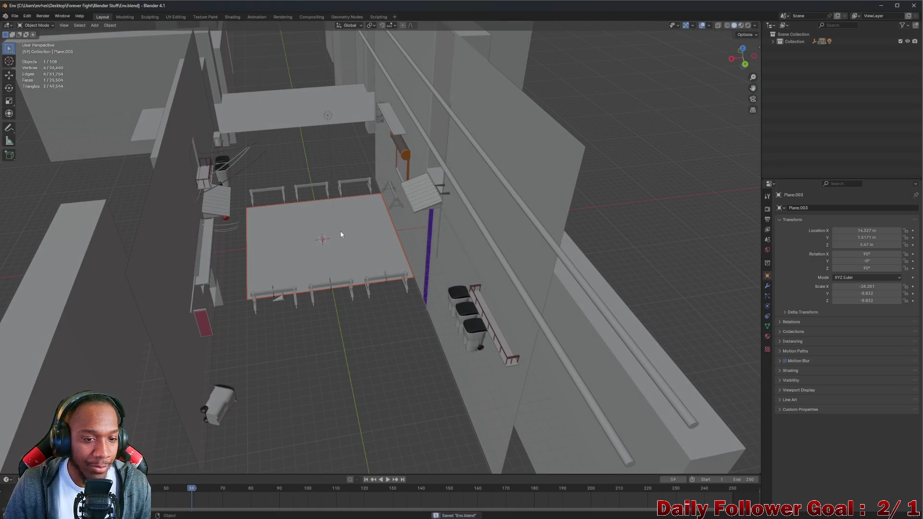